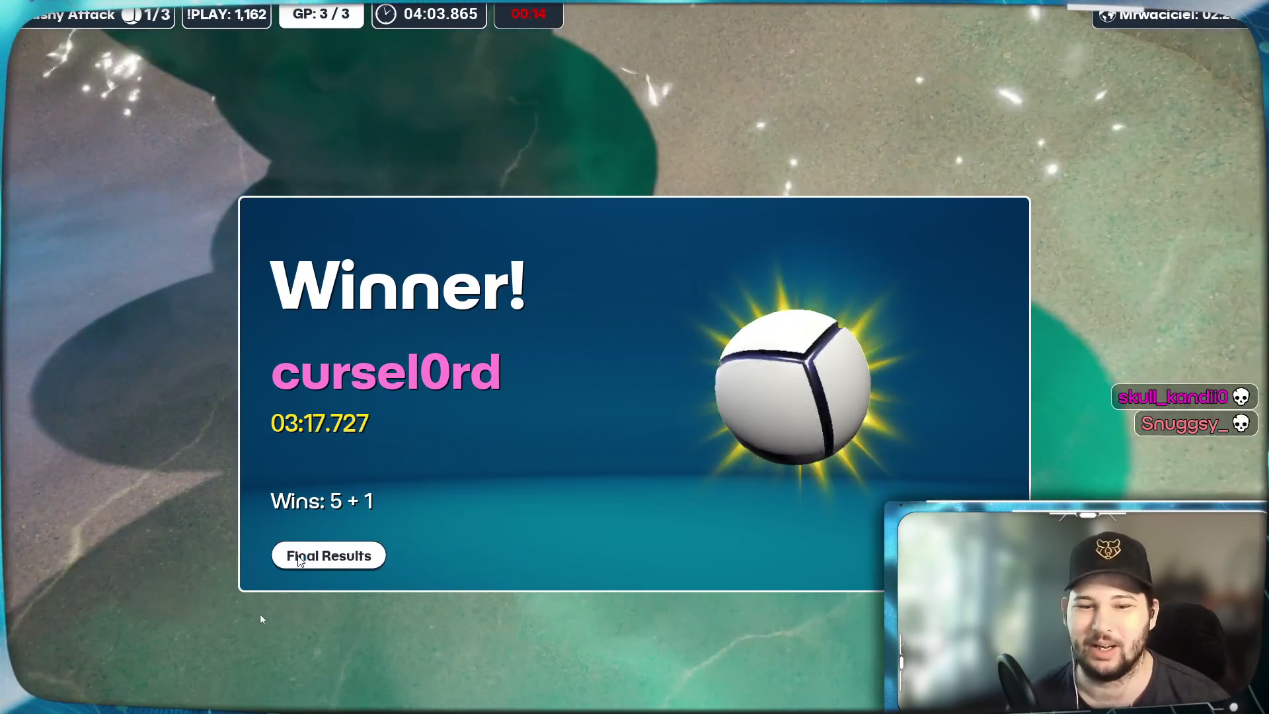
# View the race results, finish the Grand Prix, and move past the final standings.
pyautogui.click(304, 558)
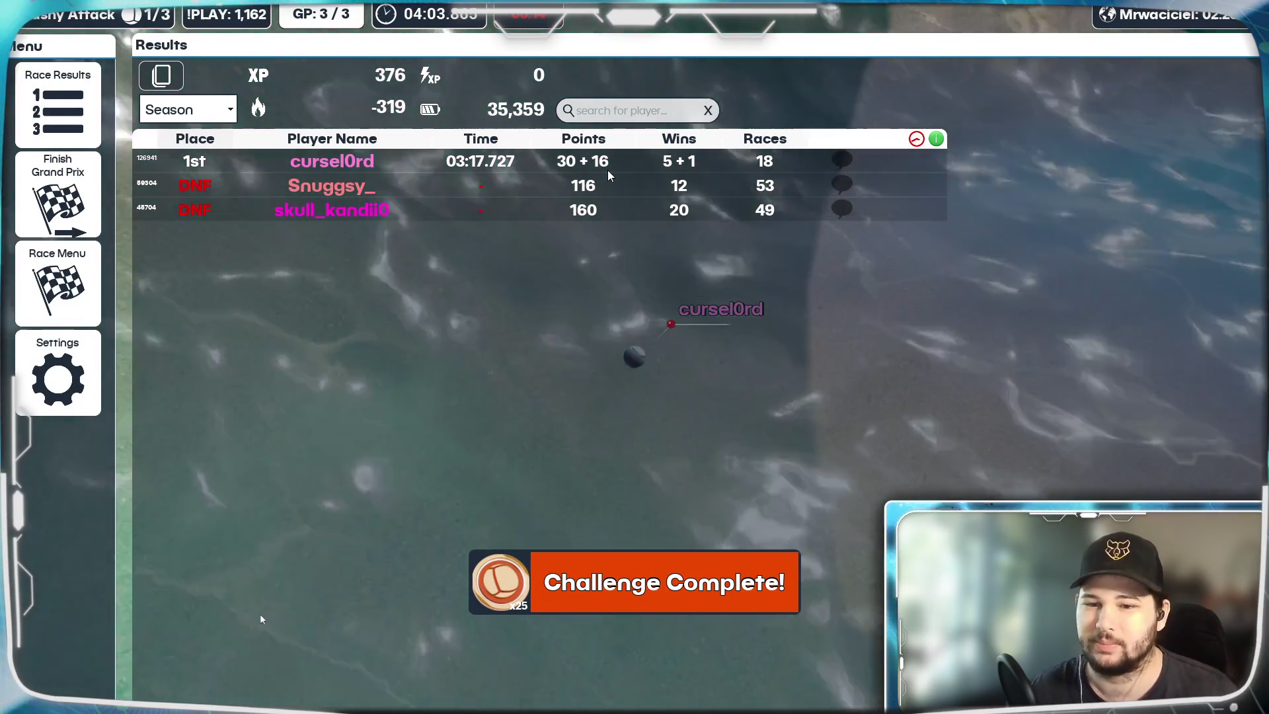
pyautogui.click(59, 192)
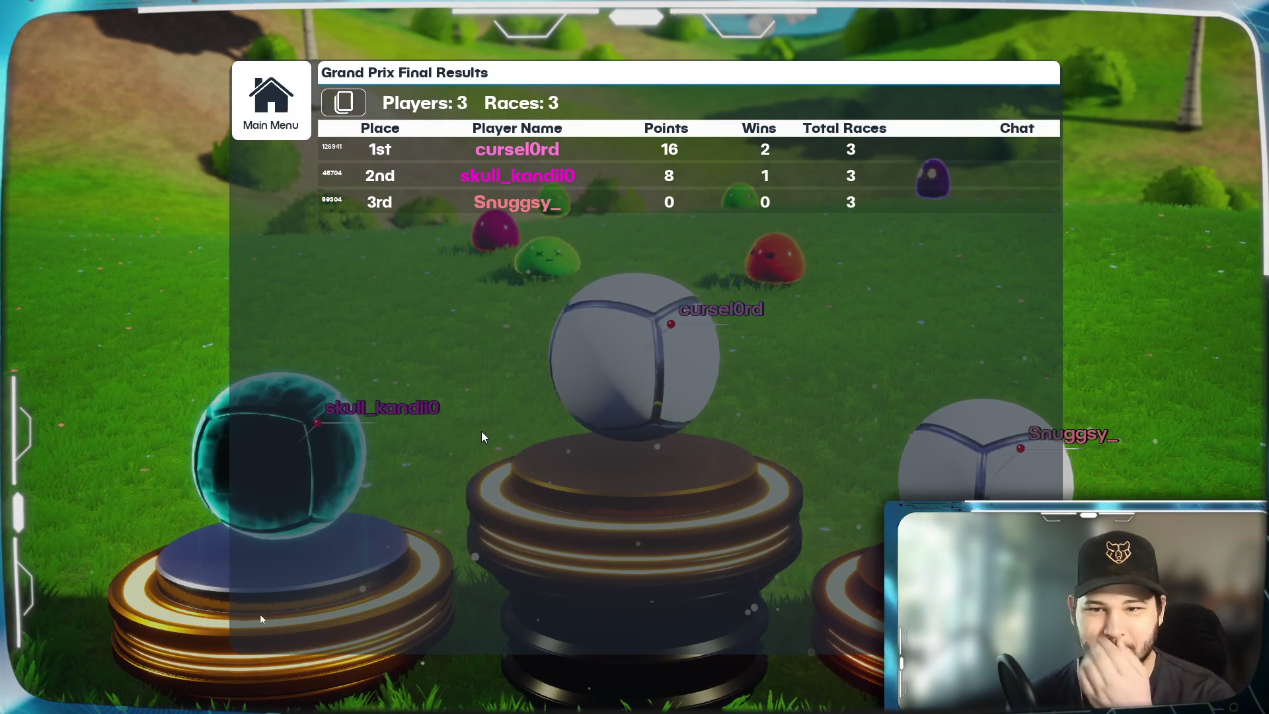
pyautogui.click(268, 120)
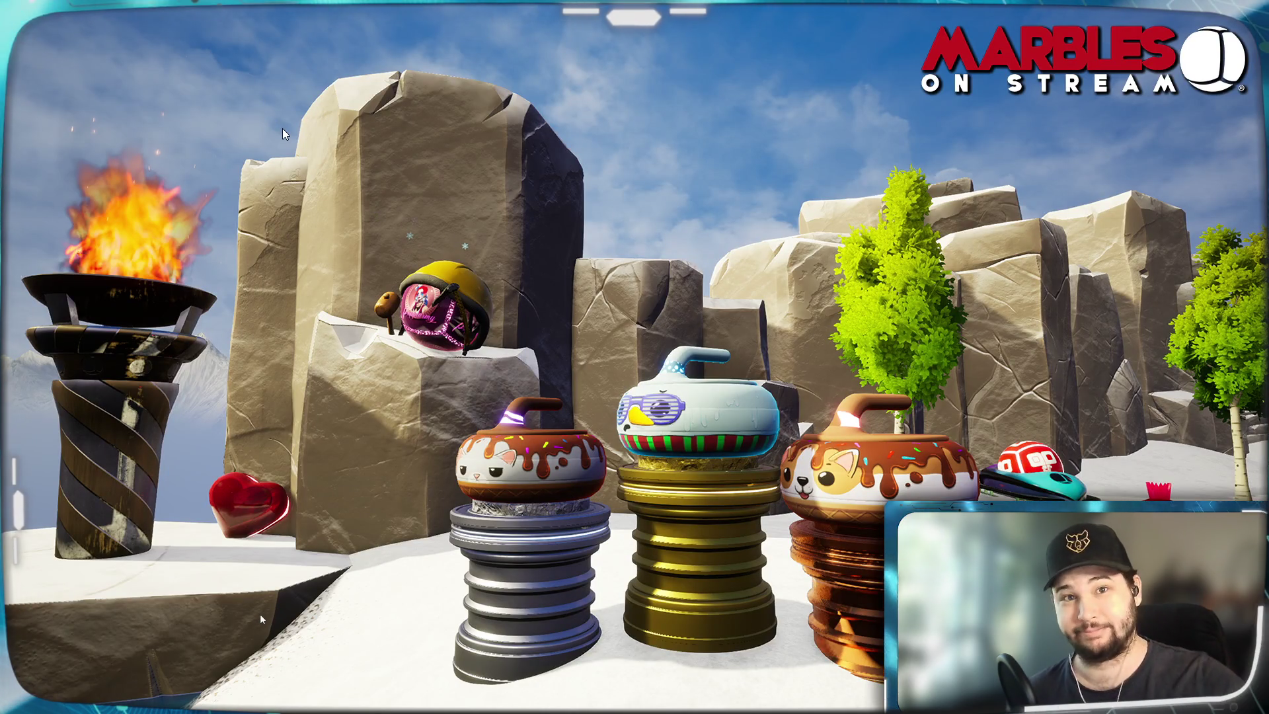
# Claim the completed streamer challenge reward from The Hub's Incentives page.
pyautogui.click(283, 129)
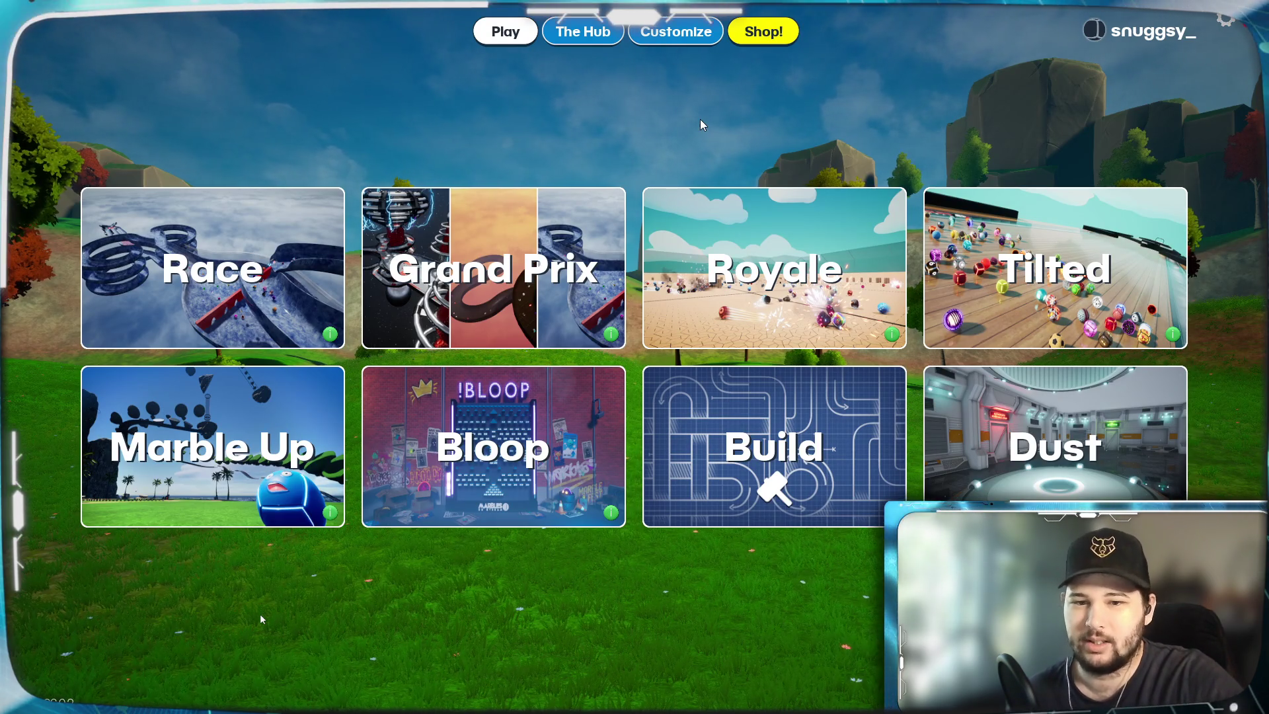
pyautogui.click(620, 33)
pyautogui.click(443, 92)
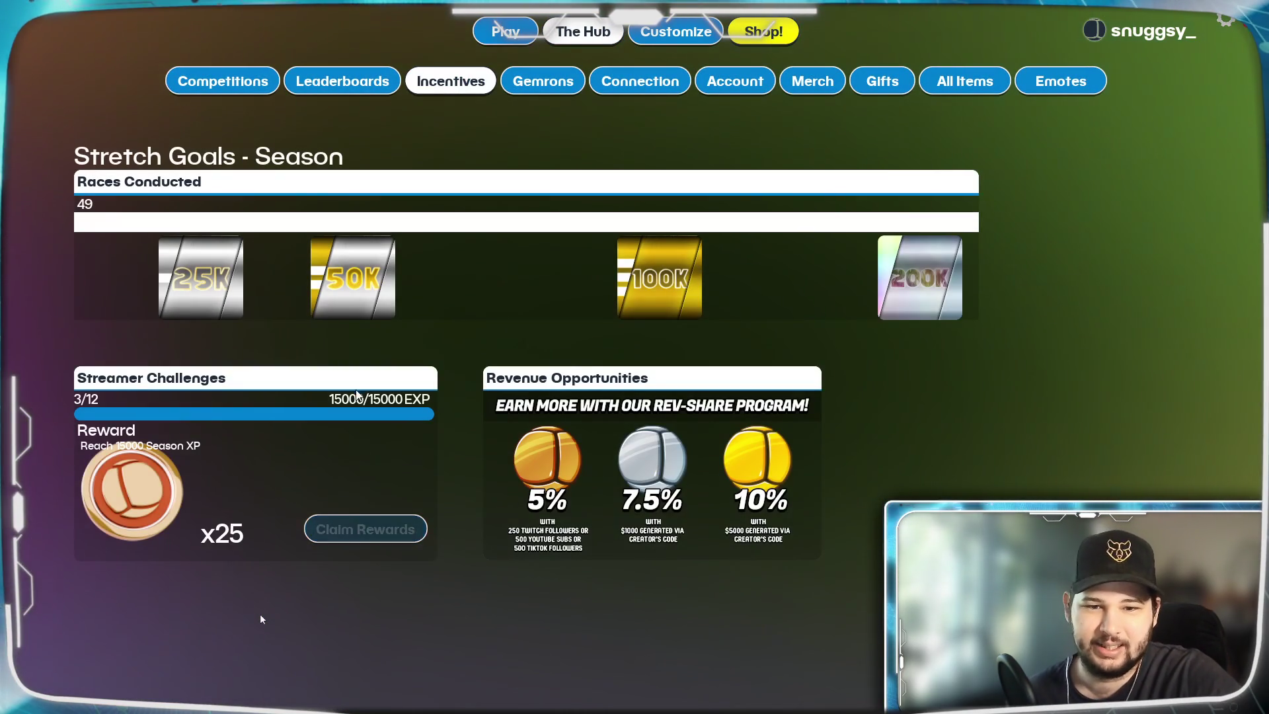
pyautogui.click(340, 532)
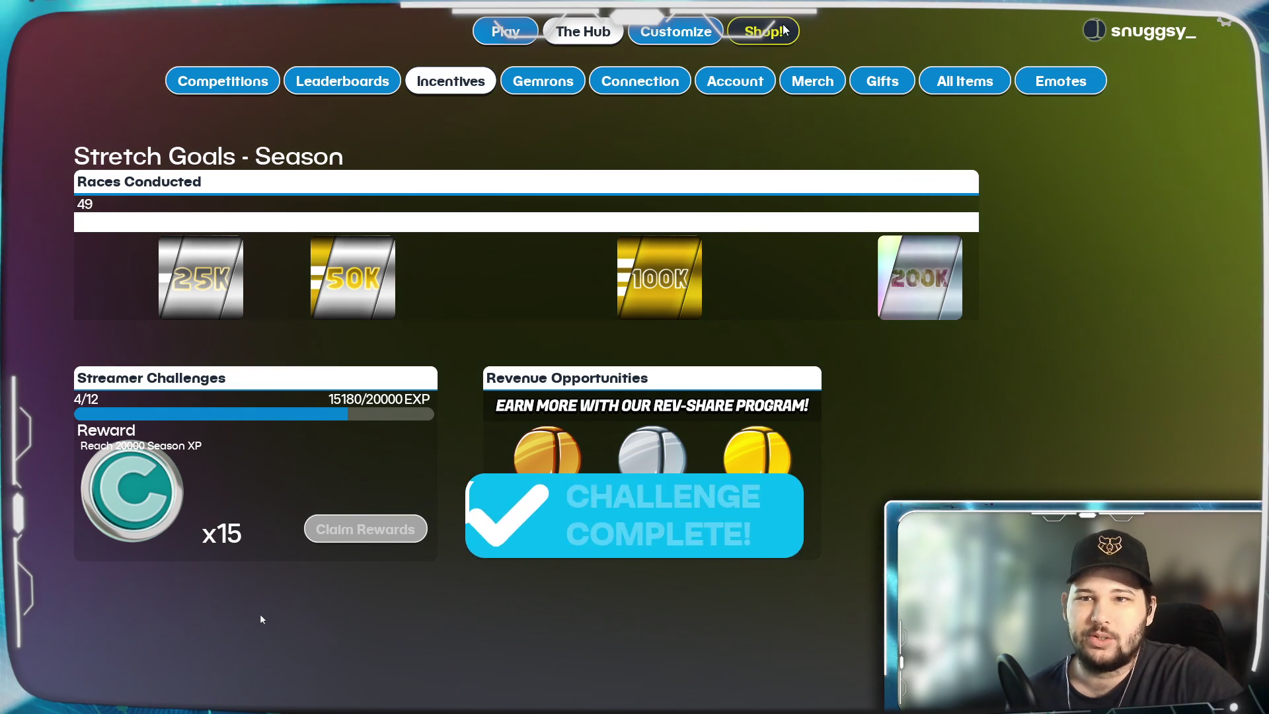
# Buy a Skin Slot for 50 coins in the Shop.
pyautogui.click(794, 28)
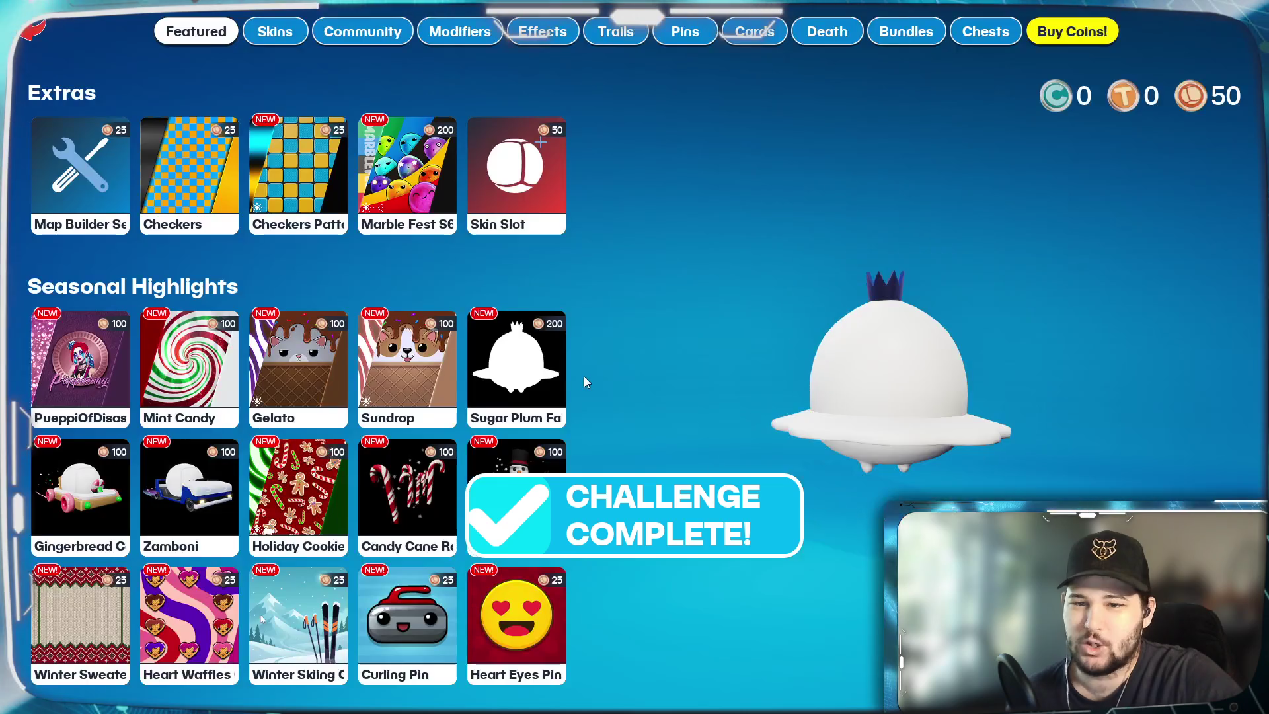
pyautogui.click(510, 162)
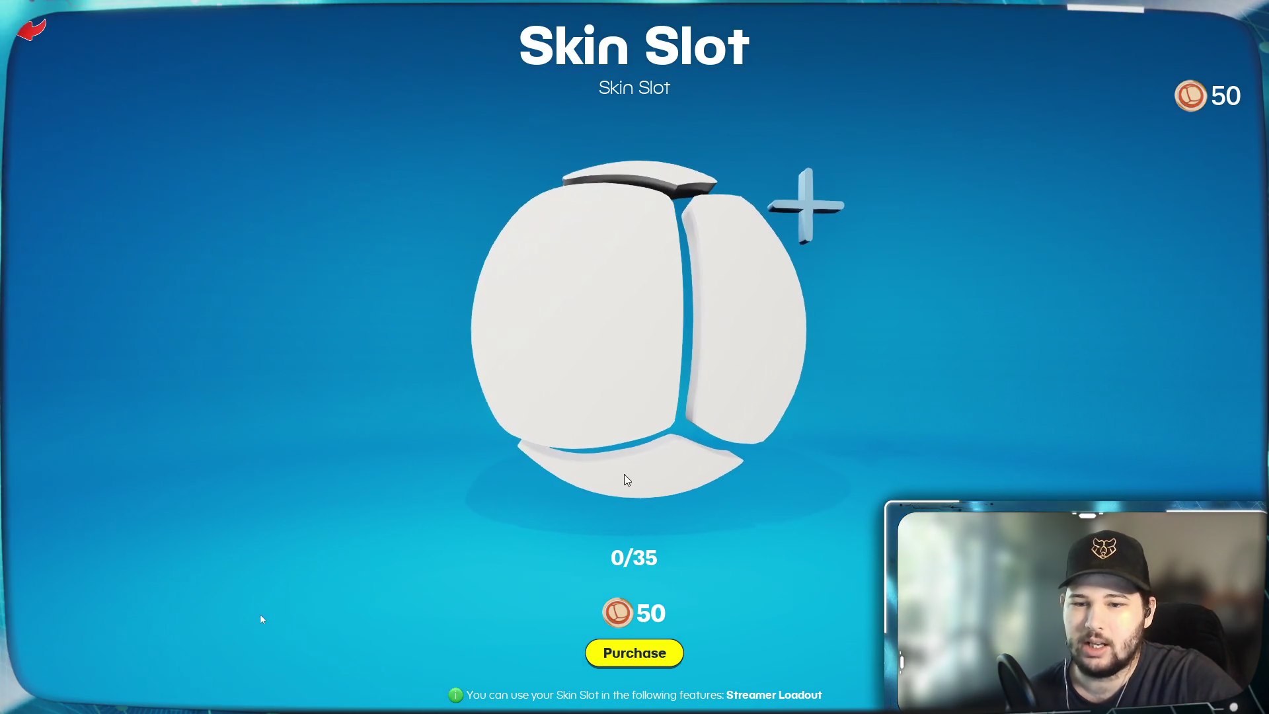
pyautogui.click(634, 653)
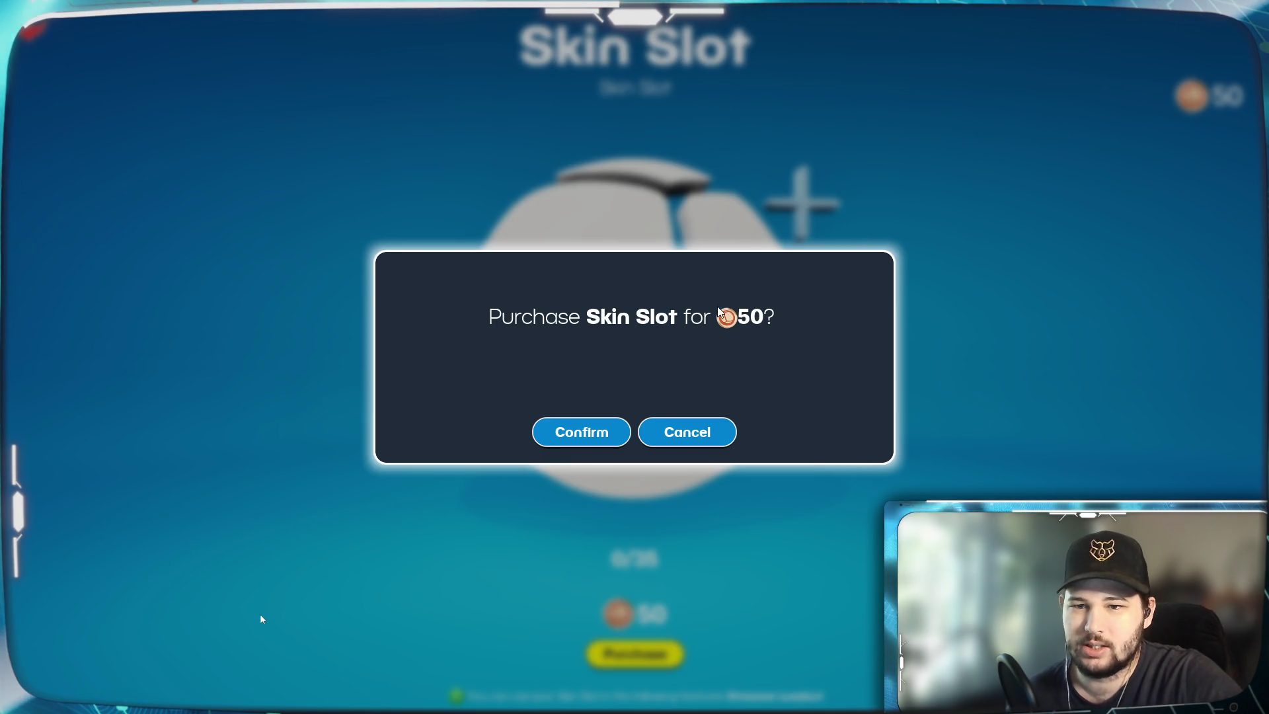
pyautogui.click(576, 440)
pyautogui.click(612, 428)
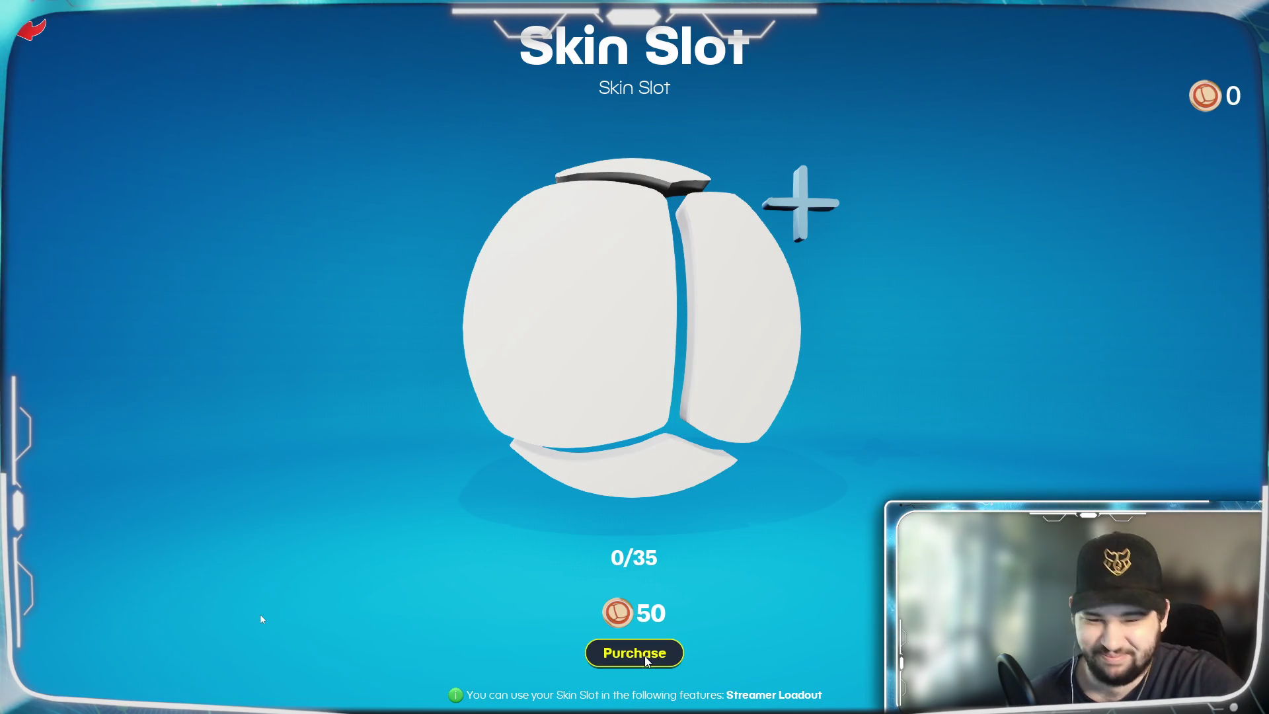
# Leave the shop and go to the Customize screen.
pyautogui.click(27, 38)
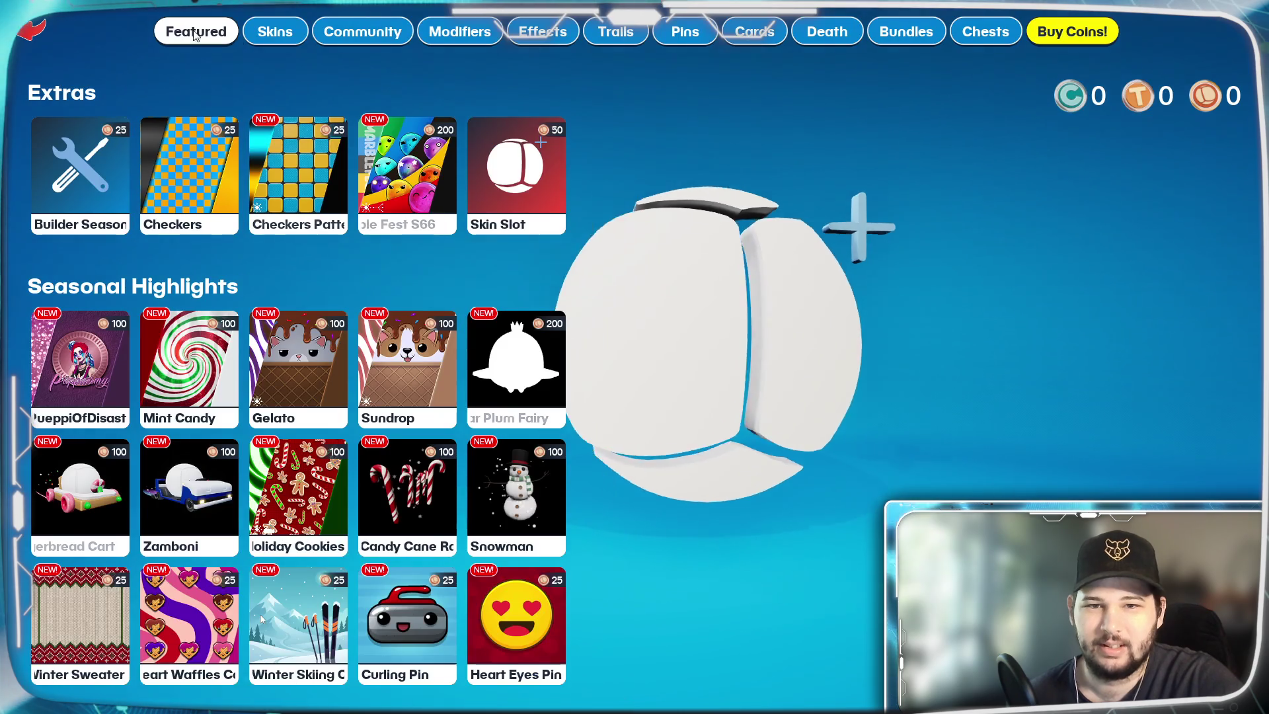
pyautogui.click(29, 28)
pyautogui.click(687, 33)
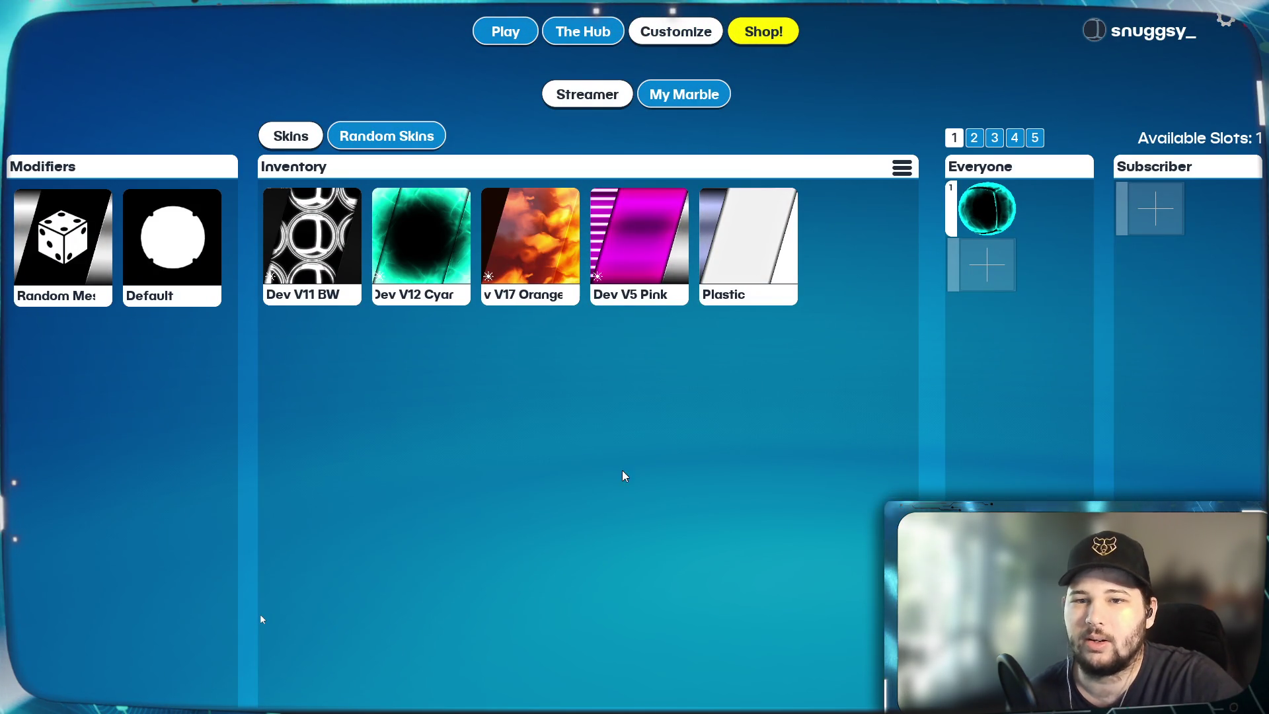
# Put Dev V5 Pink into Everyone slot 2 after trying Dev V11 BW, then return to Play.
pyautogui.moveTo(678, 221)
pyautogui.mouseDown()
pyautogui.moveTo(720, 248)
pyautogui.moveTo(988, 263)
pyautogui.mouseUp()
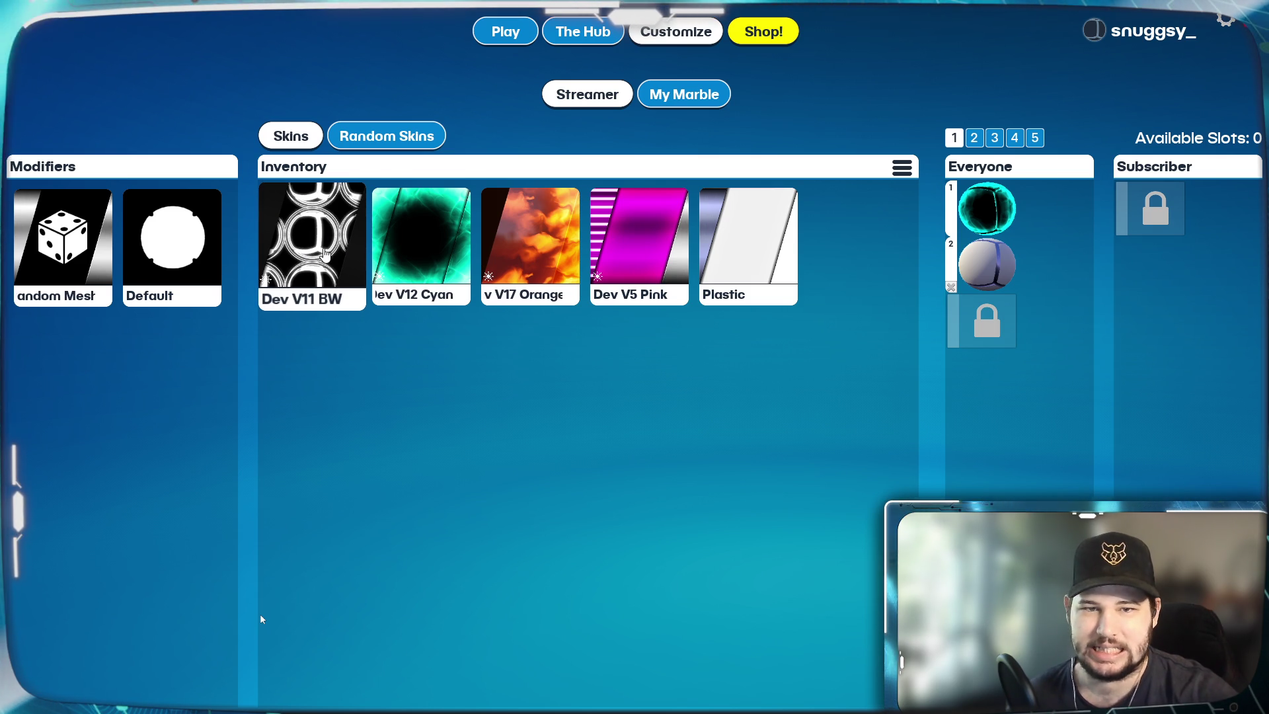
pyautogui.moveTo(316, 246)
pyautogui.mouseDown()
pyautogui.moveTo(410, 297)
pyautogui.moveTo(934, 320)
pyautogui.moveTo(980, 357)
pyautogui.mouseUp()
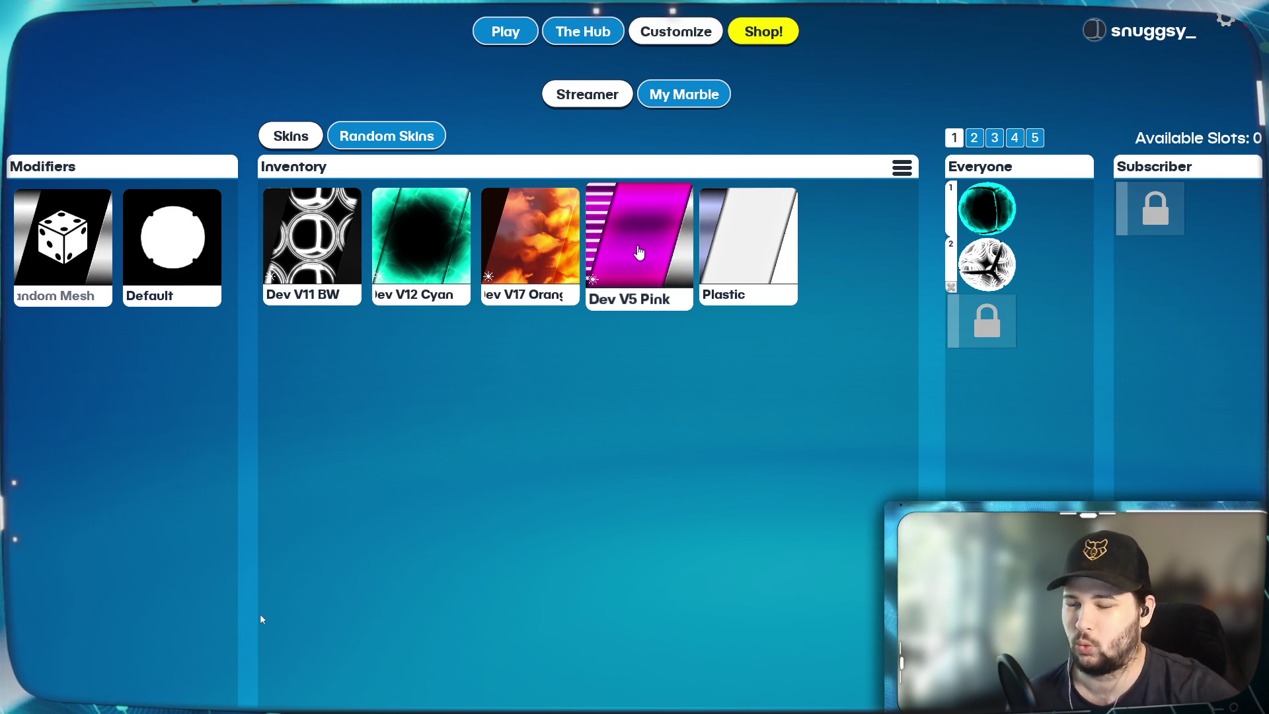
pyautogui.moveTo(636, 250)
pyautogui.mouseDown()
pyautogui.moveTo(691, 343)
pyautogui.moveTo(987, 264)
pyautogui.mouseUp()
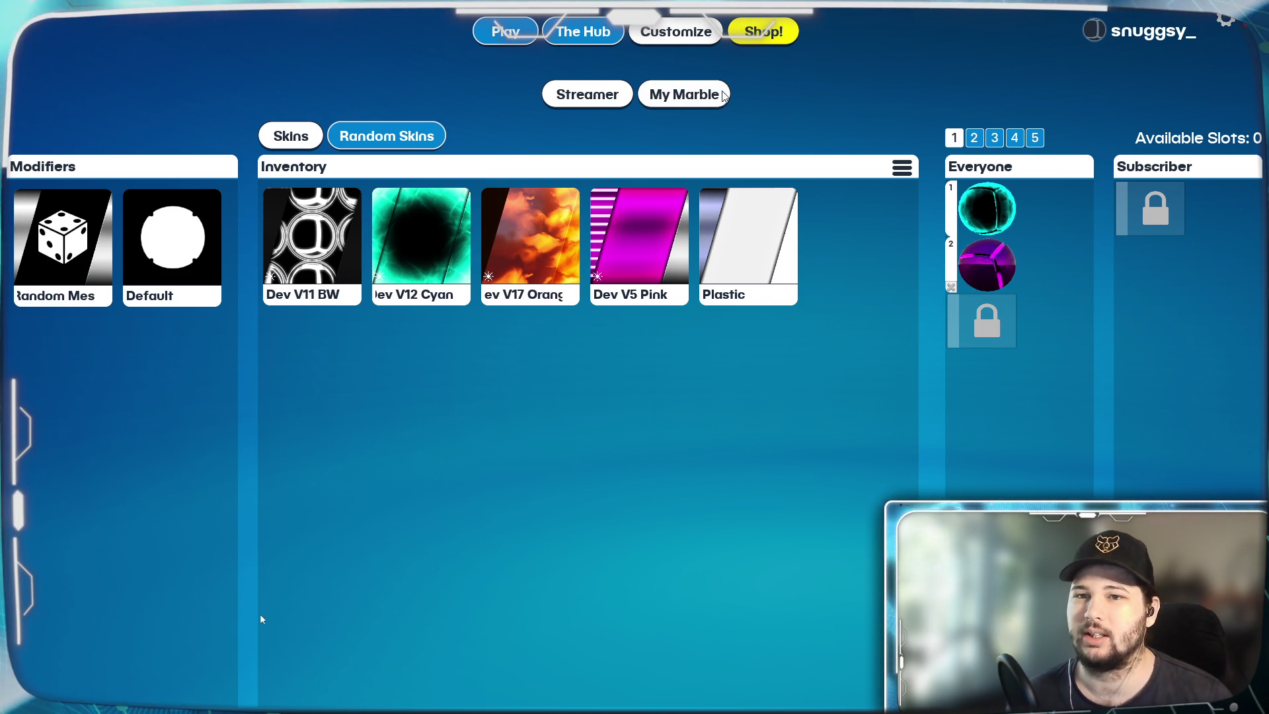
pyautogui.click(506, 31)
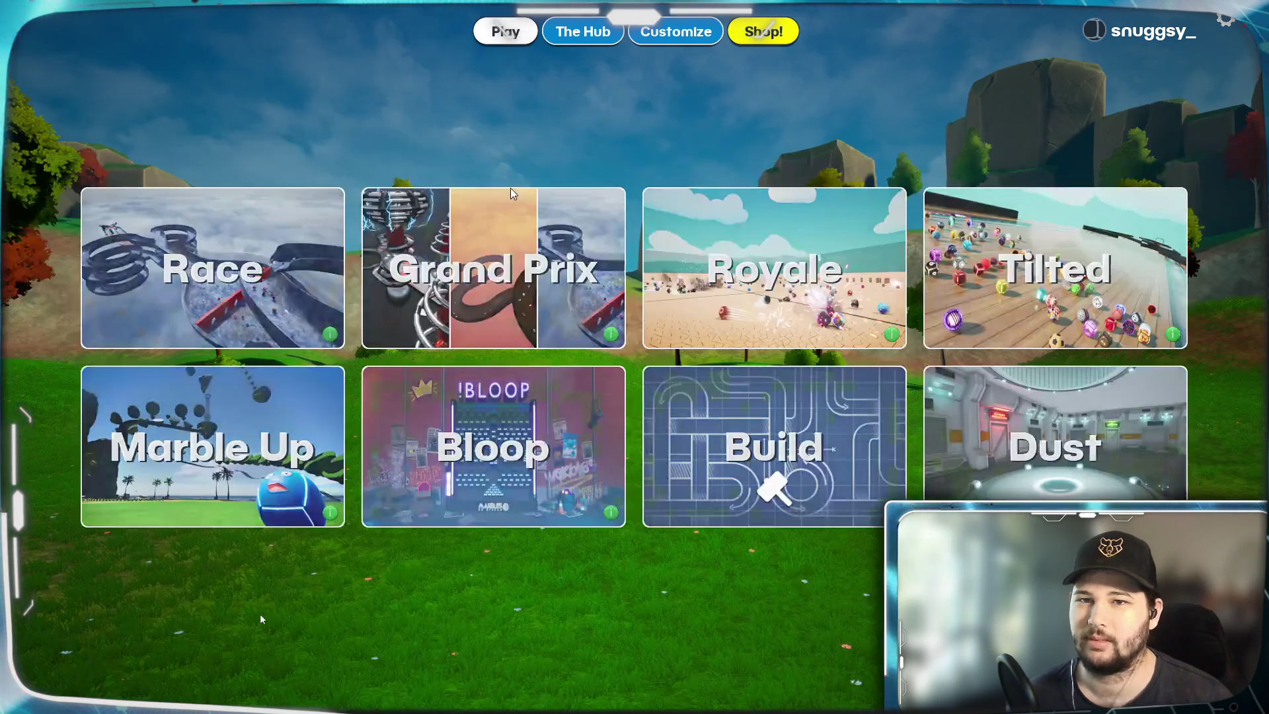
# Pick the Bumper Ballz Royale map with Bots and 500 max racers, and start the race.
pyautogui.click(702, 291)
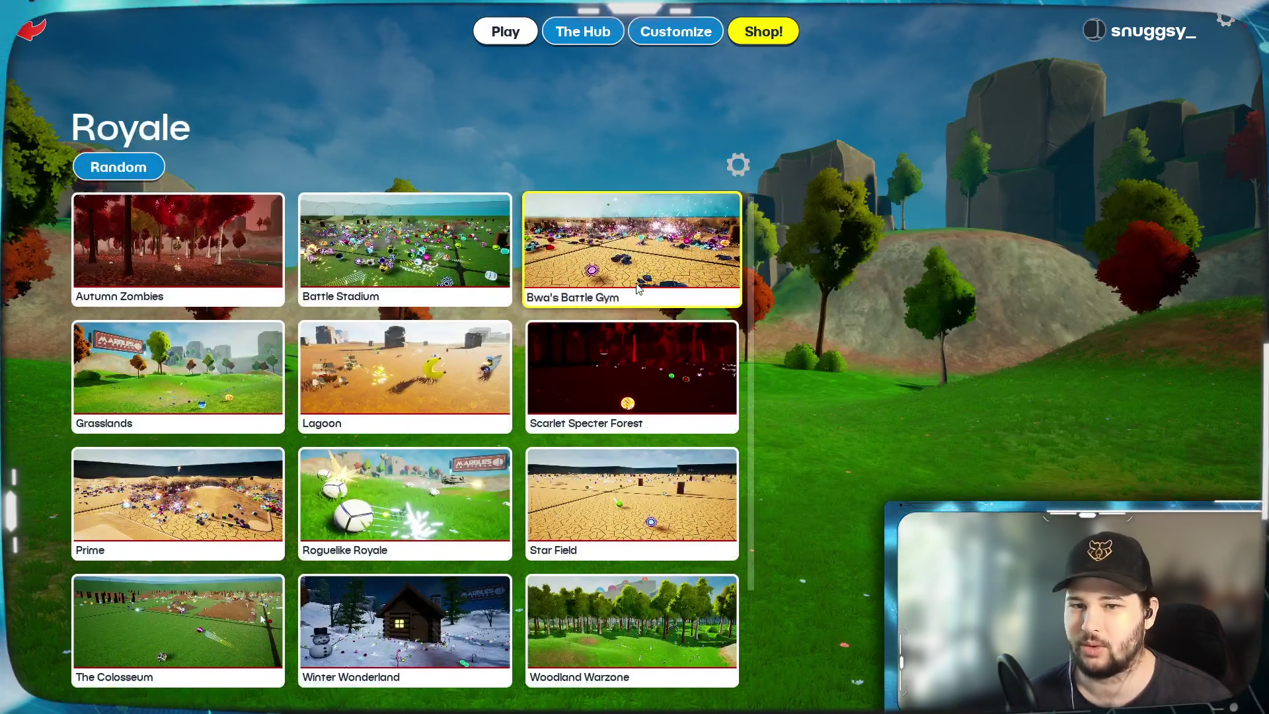
pyautogui.scroll(-2, 638, 287)
pyautogui.click(404, 628)
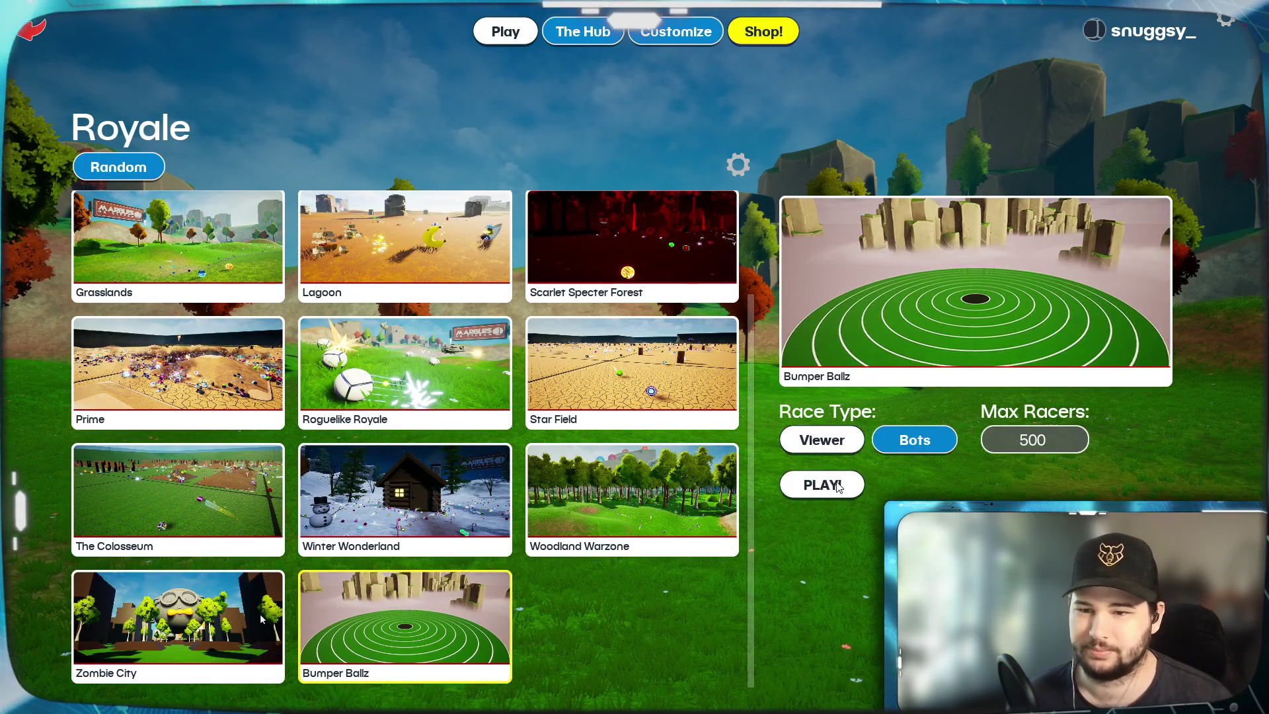
pyautogui.click(848, 487)
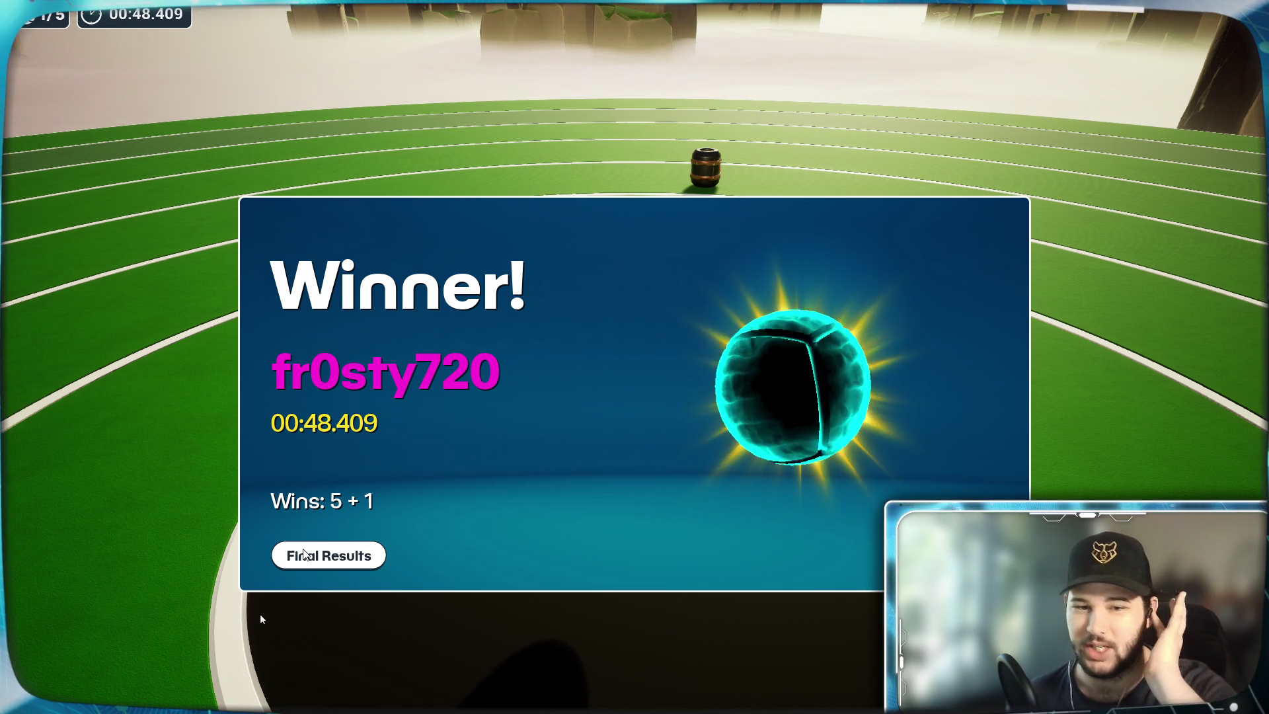
# Check the final race results, then go to The Hub's Incentives page.
pyautogui.click(304, 554)
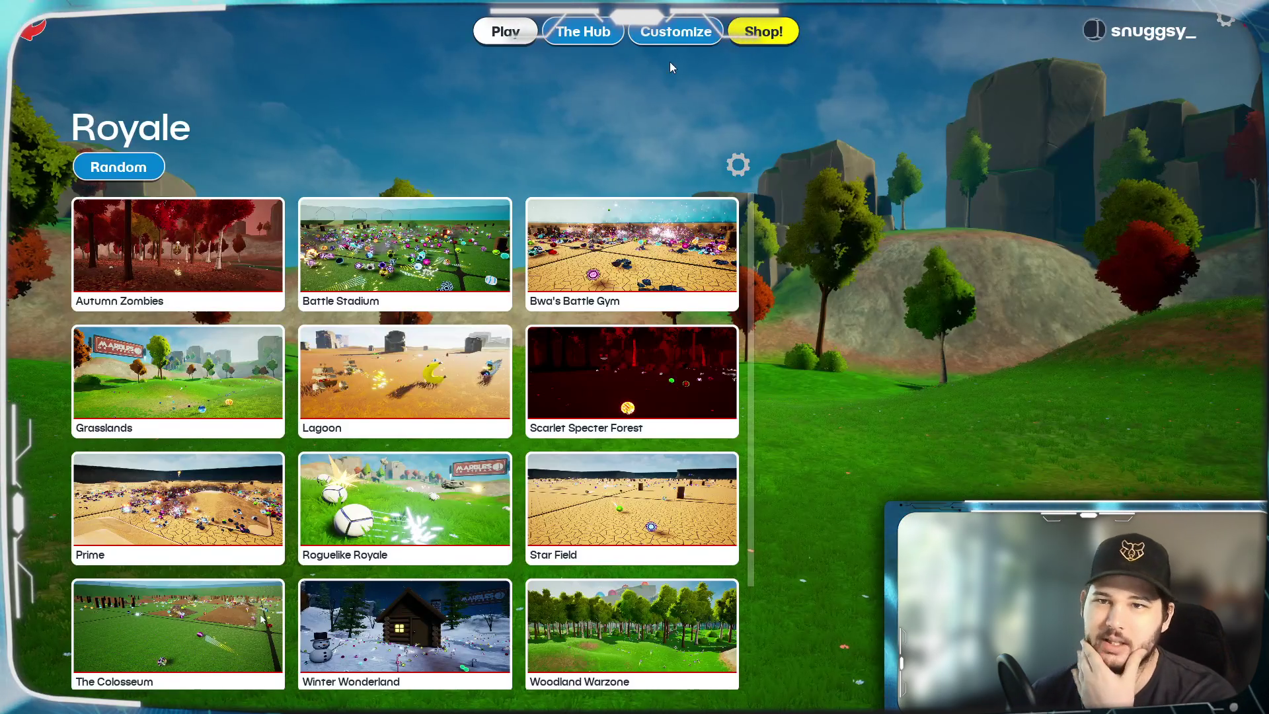
pyautogui.click(602, 39)
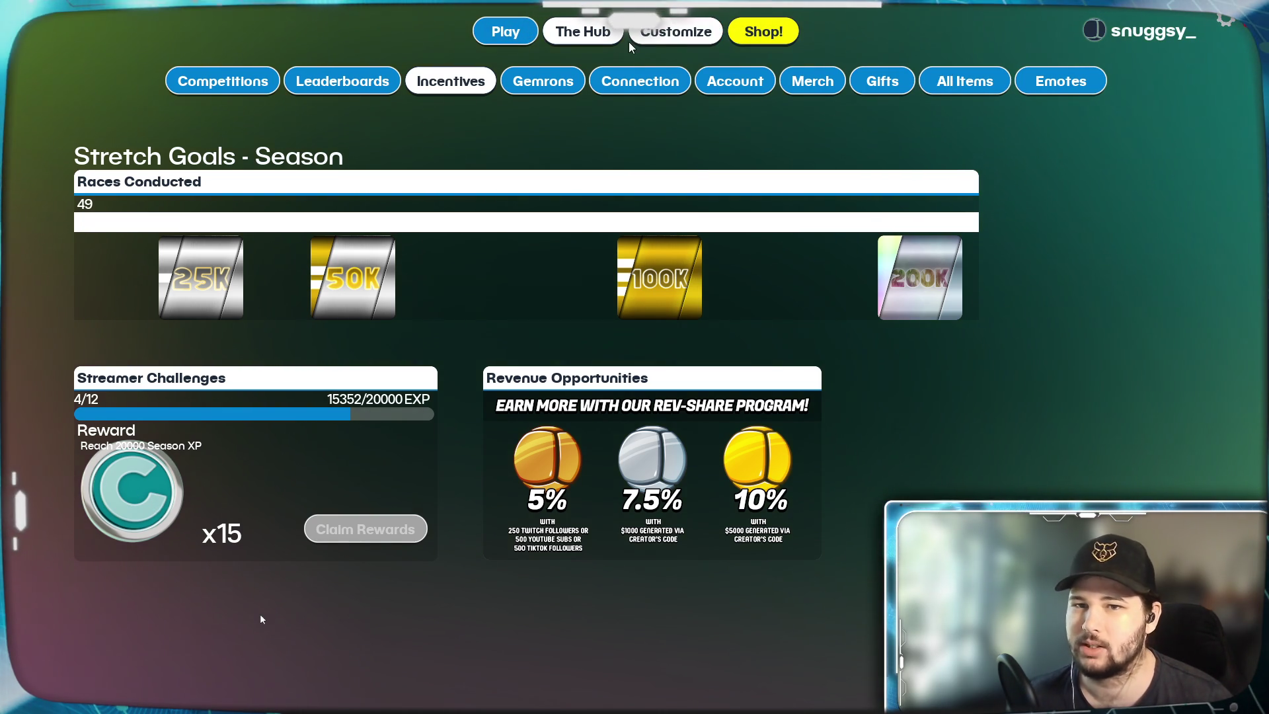
# Browse Customize and Leaderboards, then quit Marbles on Stream with Escape and Confirm.
pyautogui.click(720, 35)
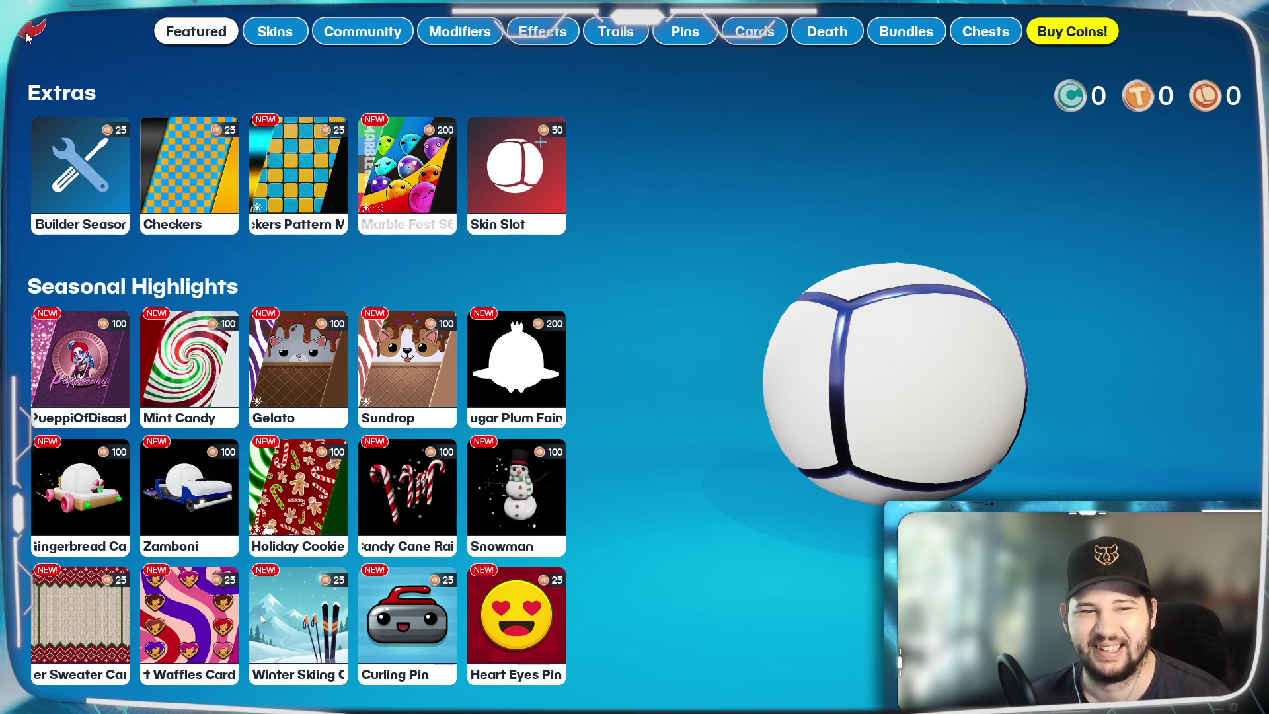
pyautogui.click(29, 37)
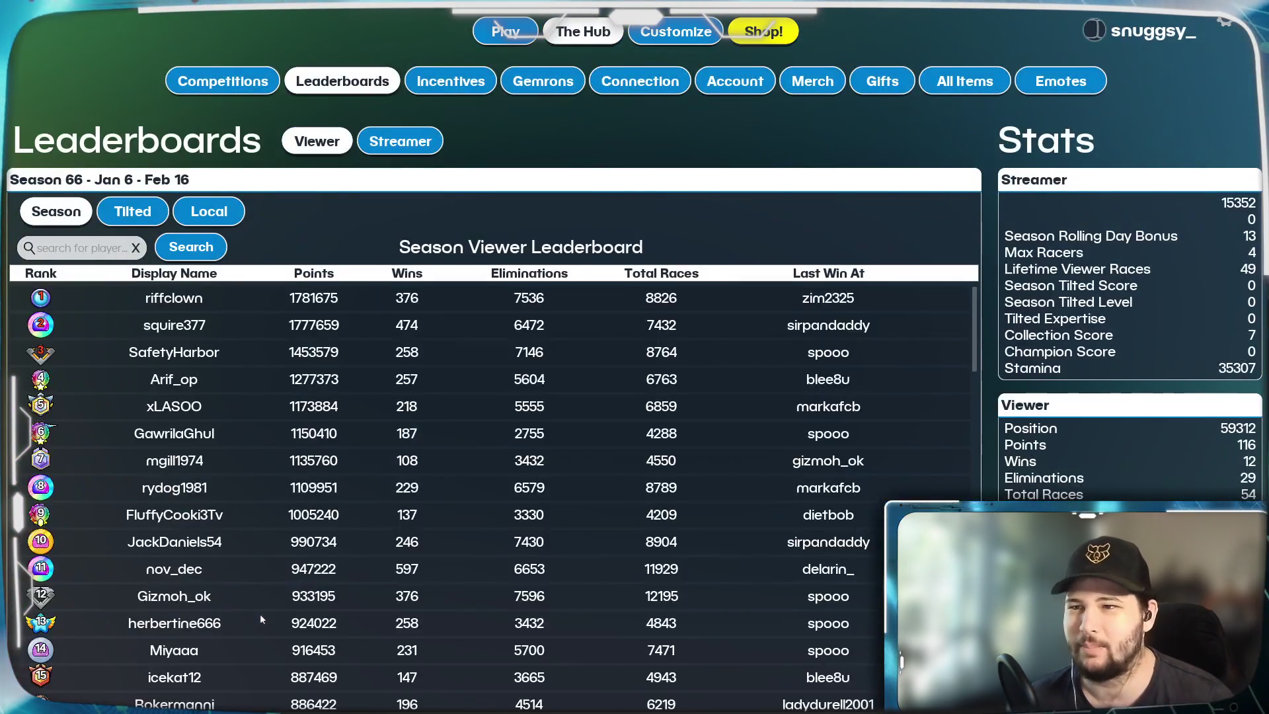
pyautogui.press('Escape')
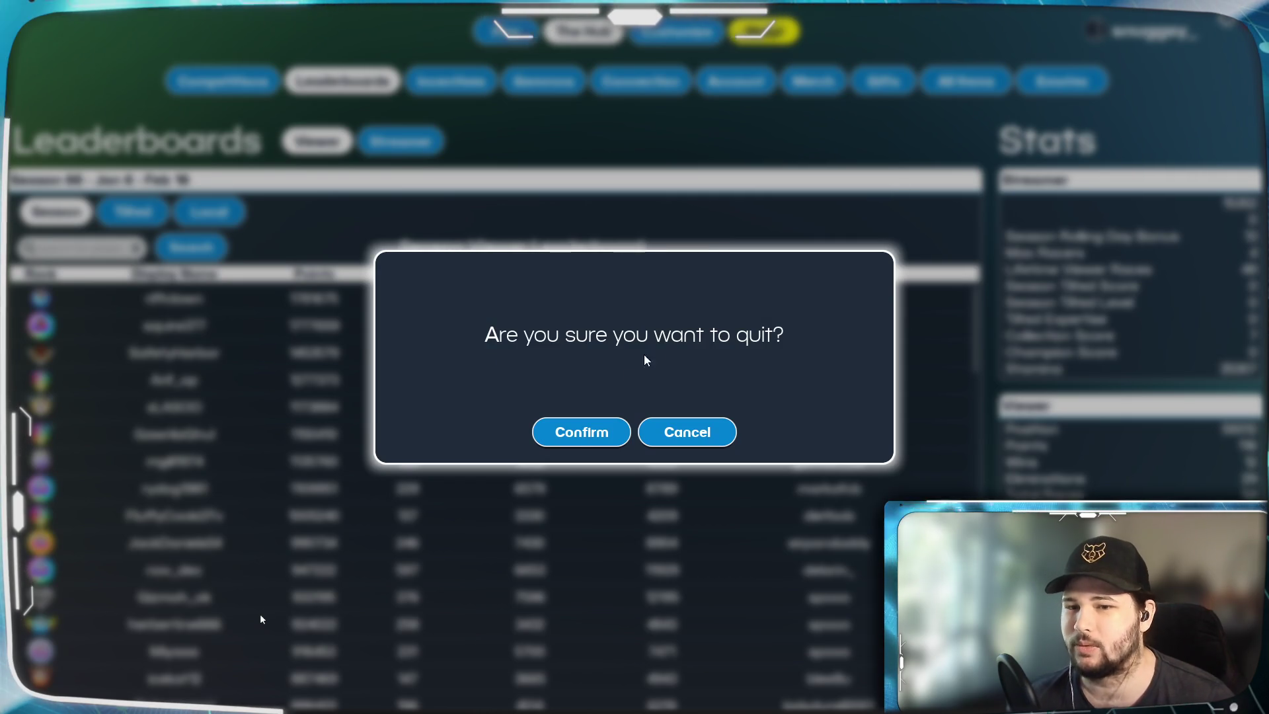
pyautogui.click(574, 442)
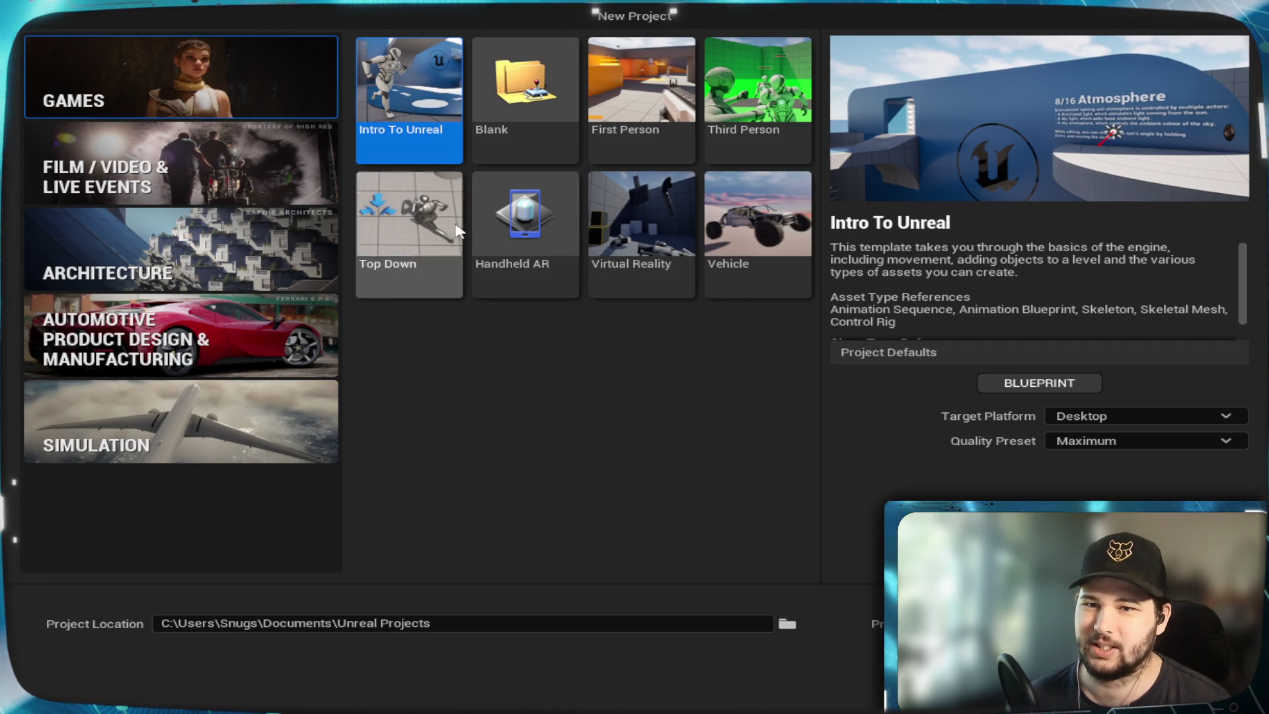
# Compare the First Person and Third Person Games templates, settling on Third Person.
pyautogui.click(757, 105)
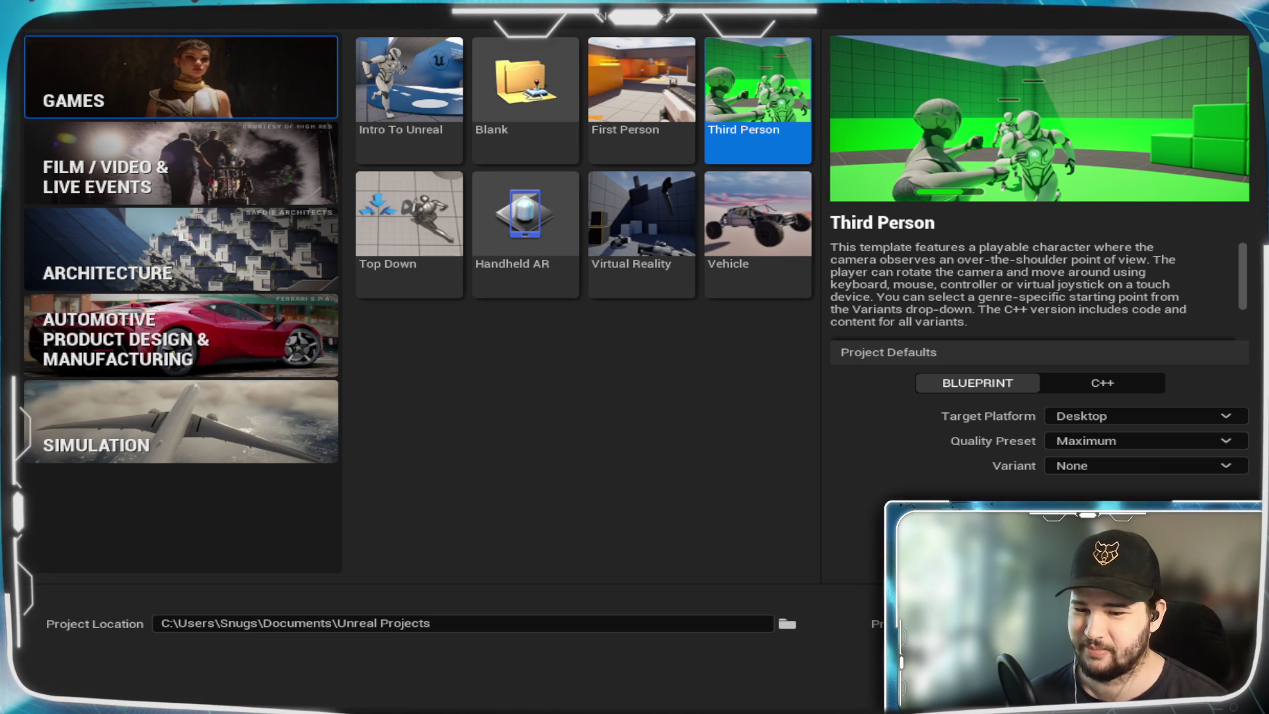
pyautogui.click(656, 126)
pyautogui.click(732, 138)
pyautogui.click(672, 132)
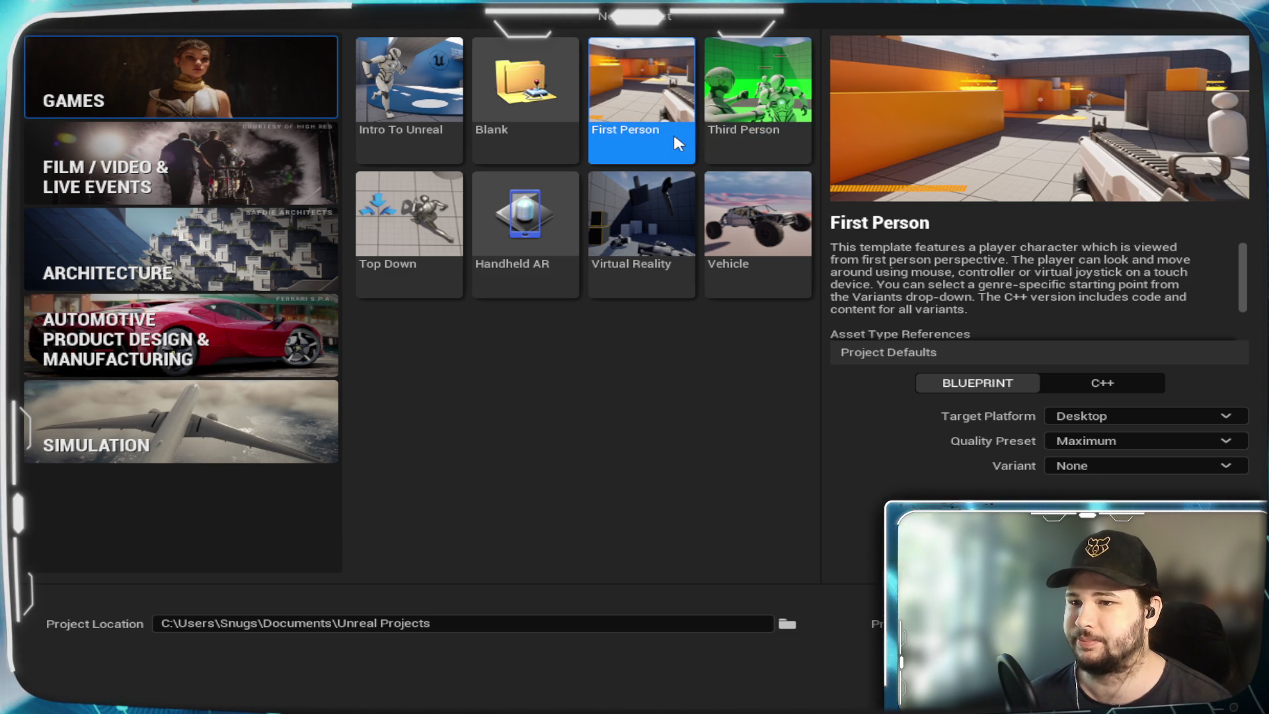
pyautogui.click(739, 129)
pyautogui.press('Left')
pyautogui.click(717, 141)
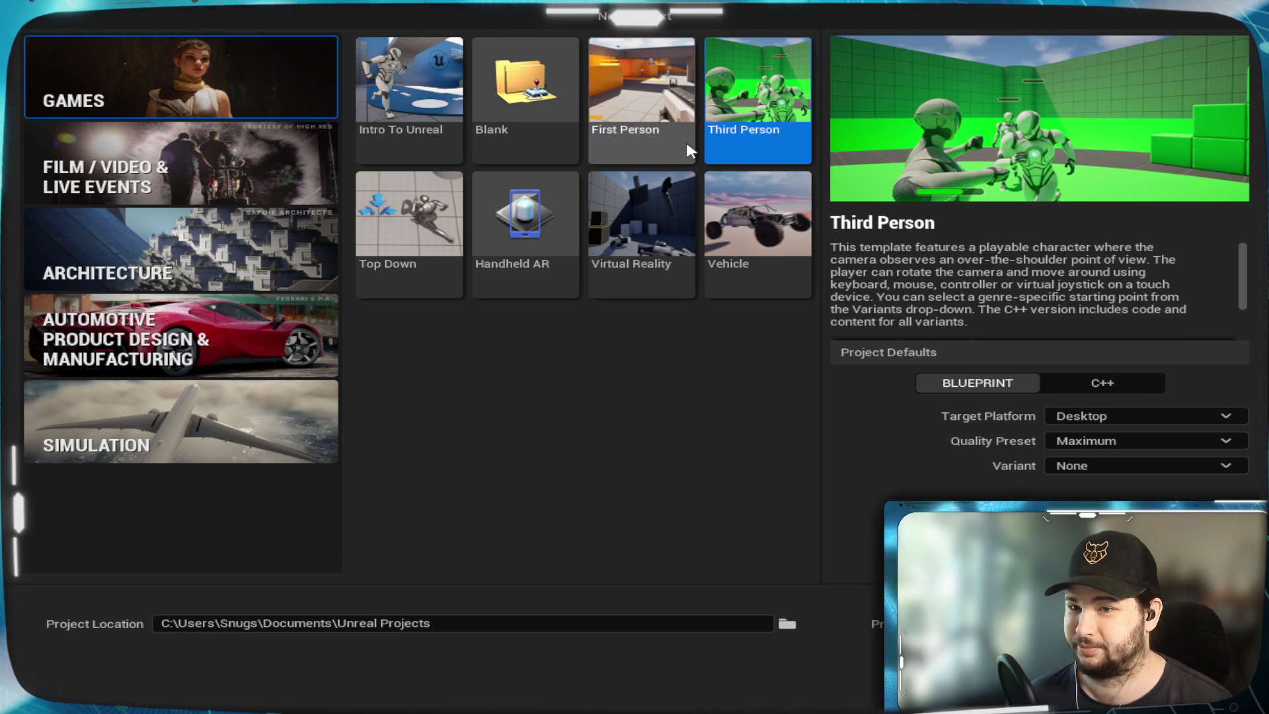
pyautogui.click(673, 136)
pyautogui.click(719, 139)
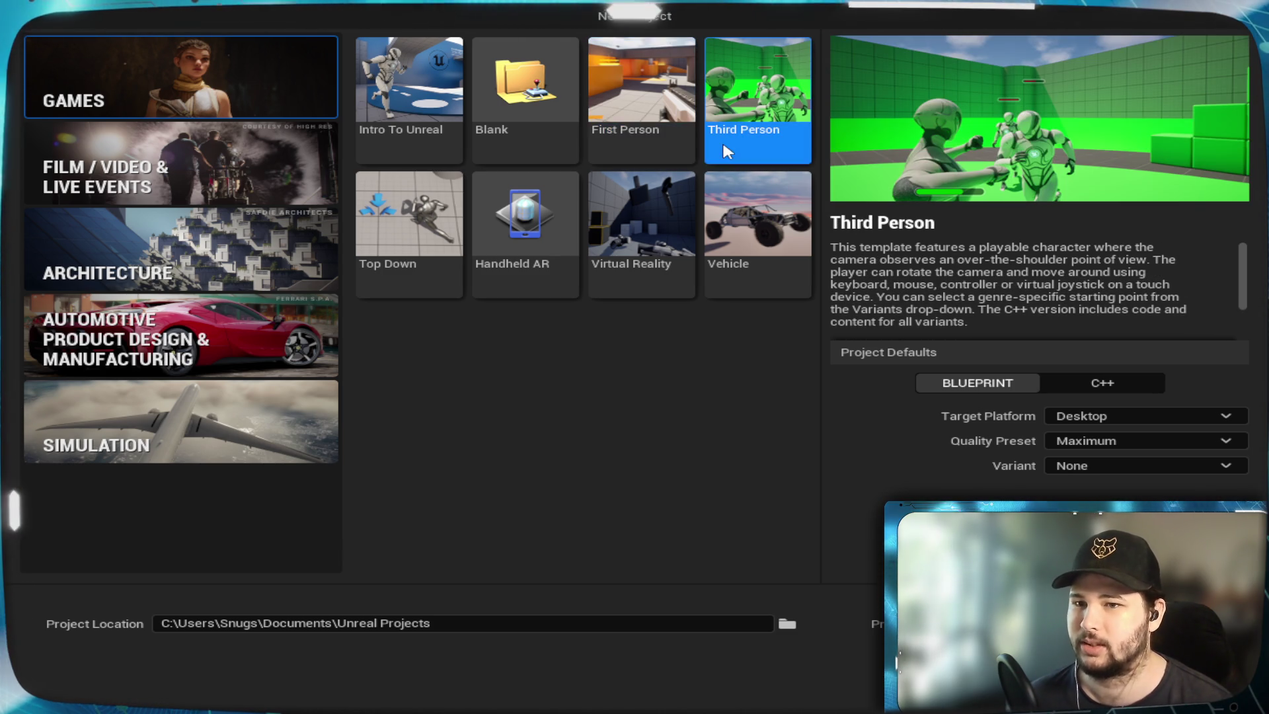
pyautogui.click(679, 132)
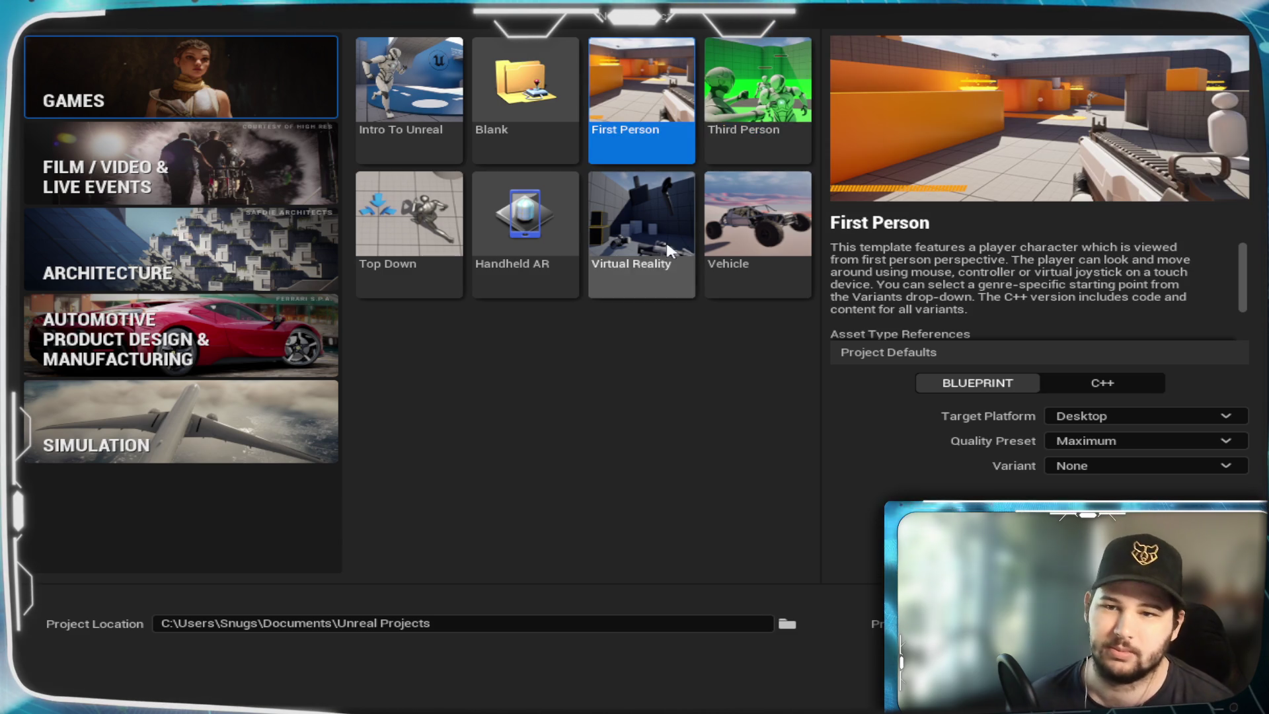
pyautogui.click(740, 149)
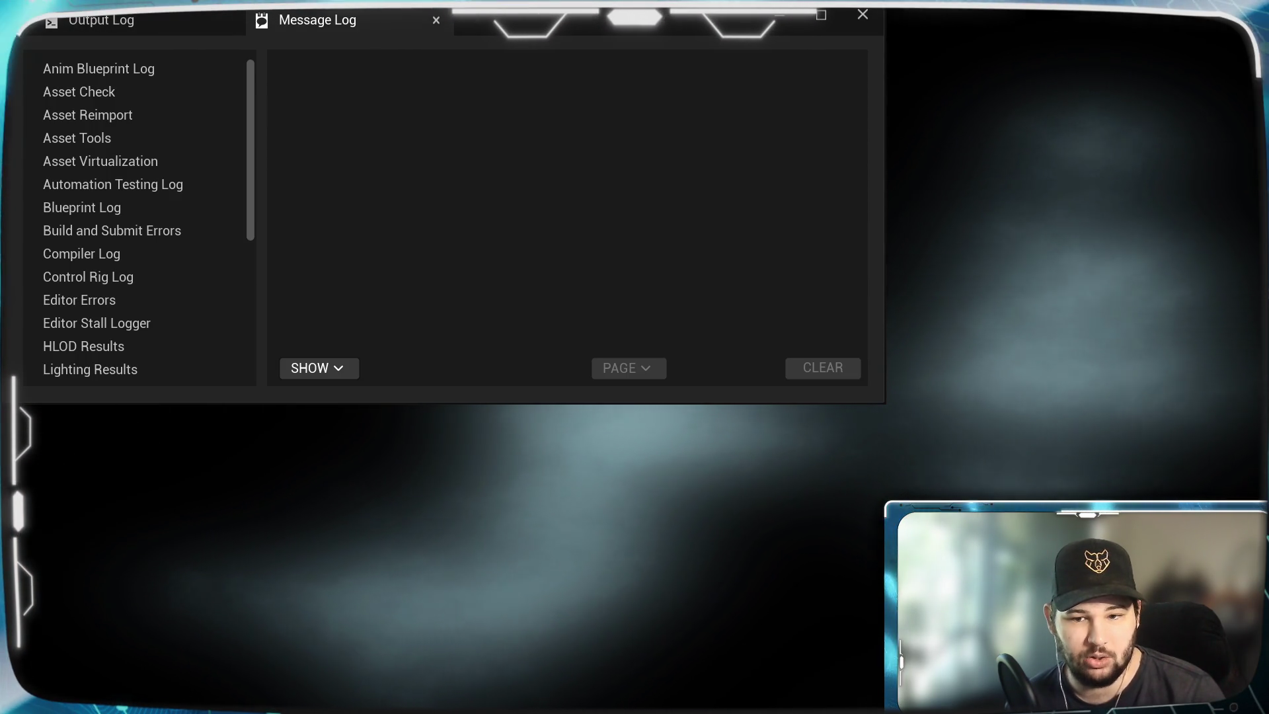
# Switch to the streaming software once the Project_Biltong_ editor is open.
pyautogui.hotkey('alt', 'Tab')
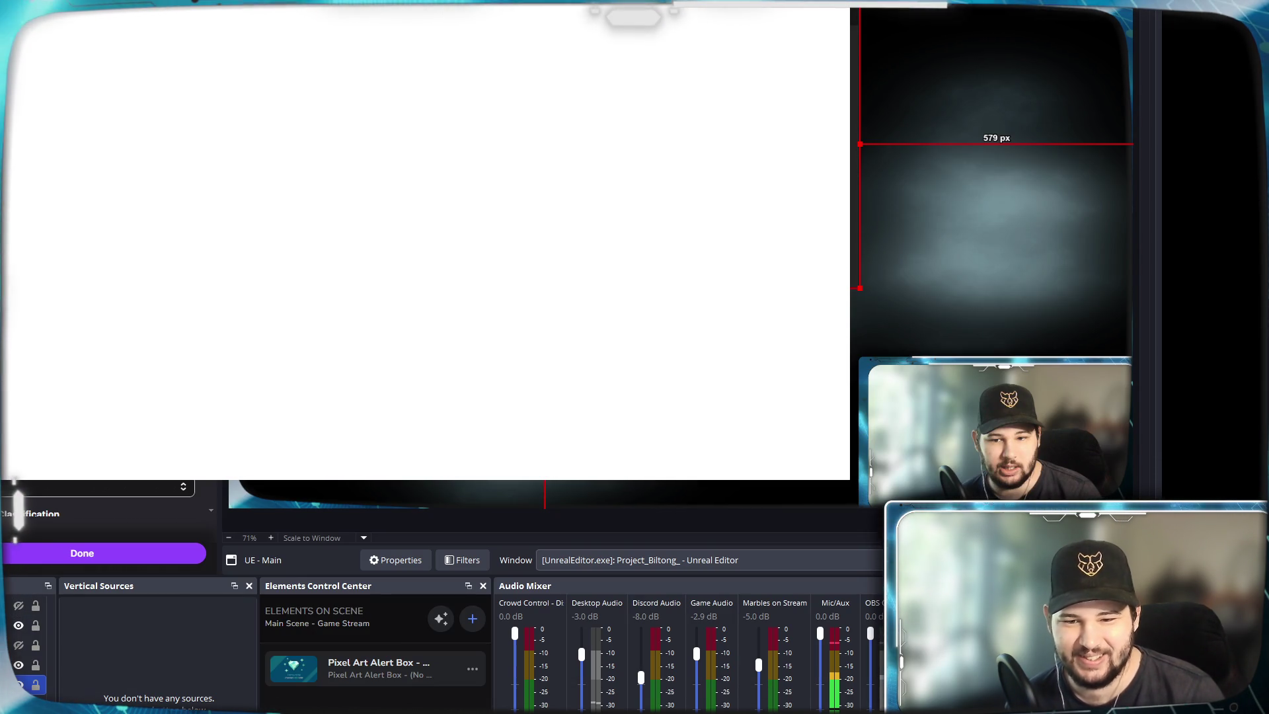
# Switch back to the Unreal Editor window showing Lvl_ThirdPerson.
pyautogui.hotkey('alt', 'Tab')
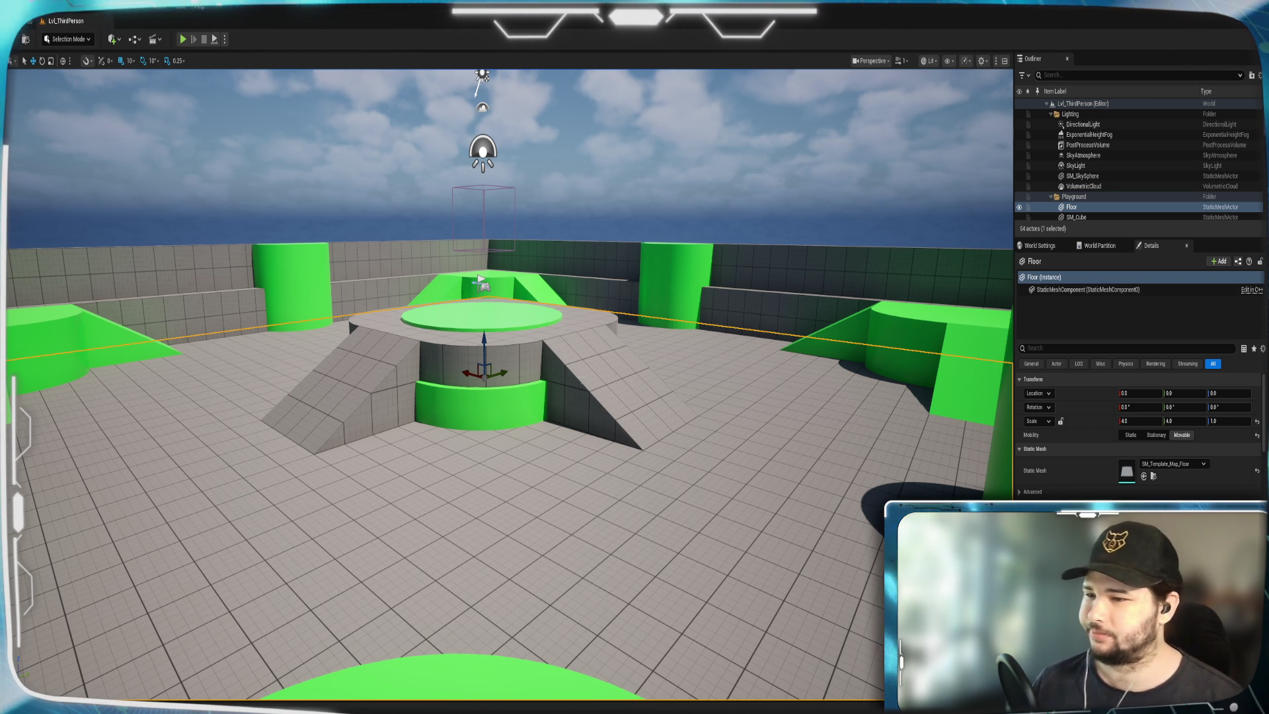
# Fly the viewport over Lvl_ThirdPerson, then start Play In Editor with Alt+P.
pyautogui.rightClick(726, 403)
pyautogui.click(577, 232)
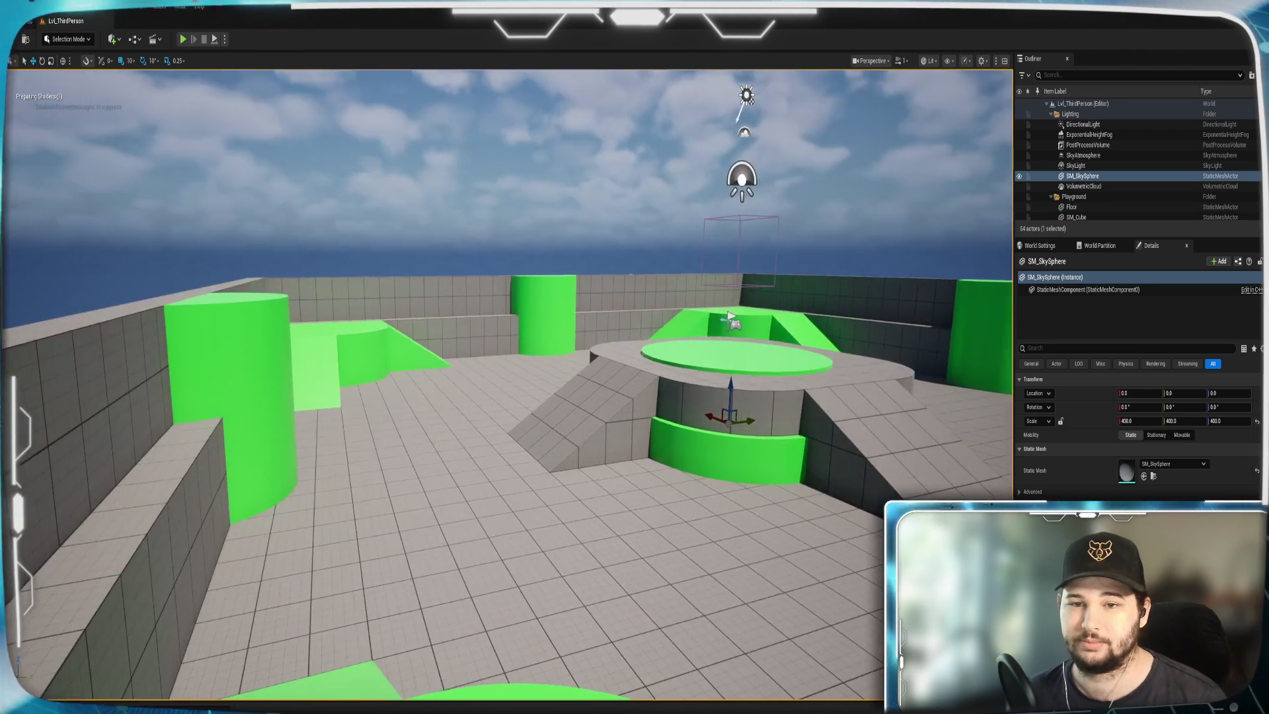
pyautogui.moveTo(507, 383)
pyautogui.mouseDown()
pyautogui.moveTo(492, 440)
pyautogui.moveTo(493, 370)
pyautogui.moveTo(493, 462)
pyautogui.moveTo(503, 288)
pyautogui.mouseUp()
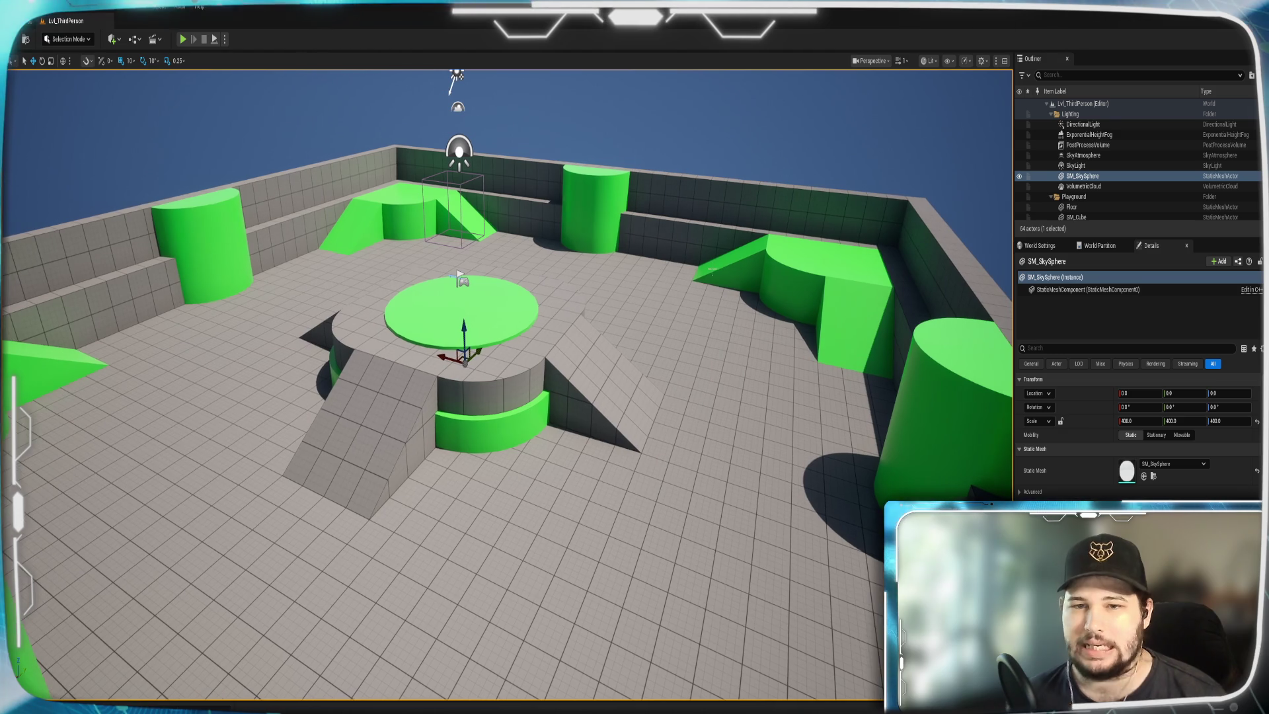
pyautogui.hotkey('alt', 'p')
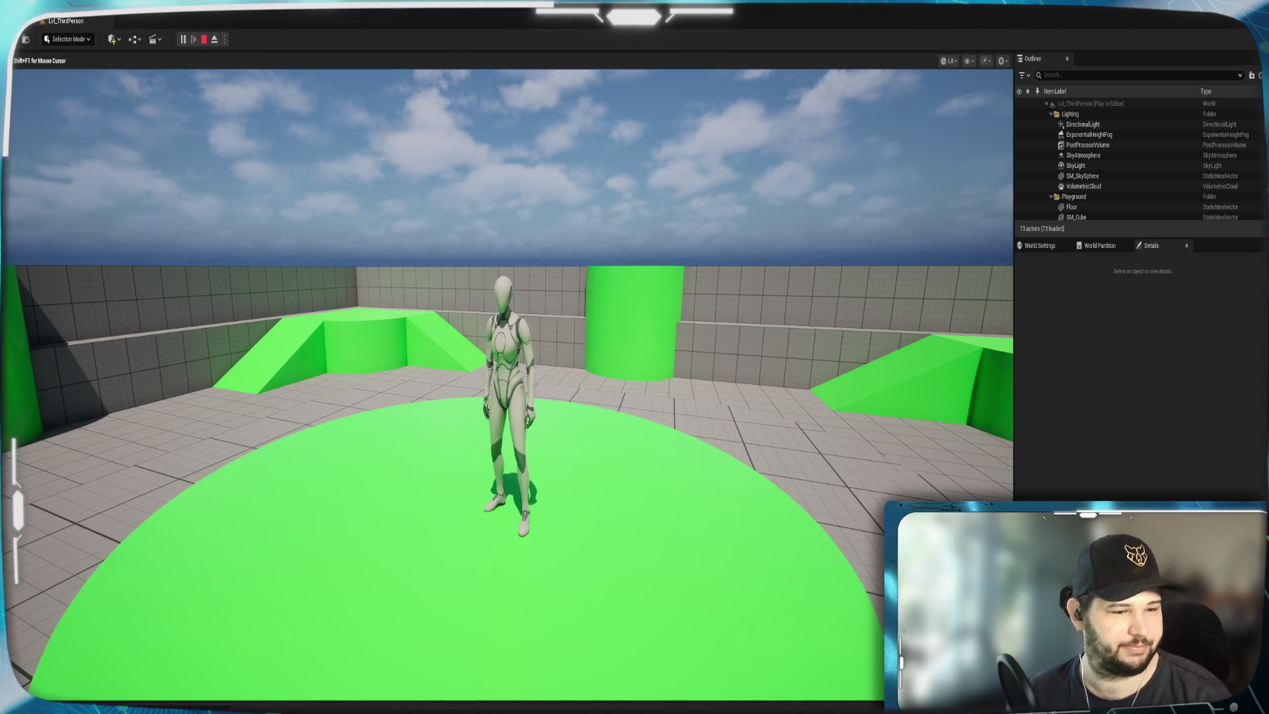
# Dismiss the Windows Start menu to get back to the running game.
pyautogui.press('super')
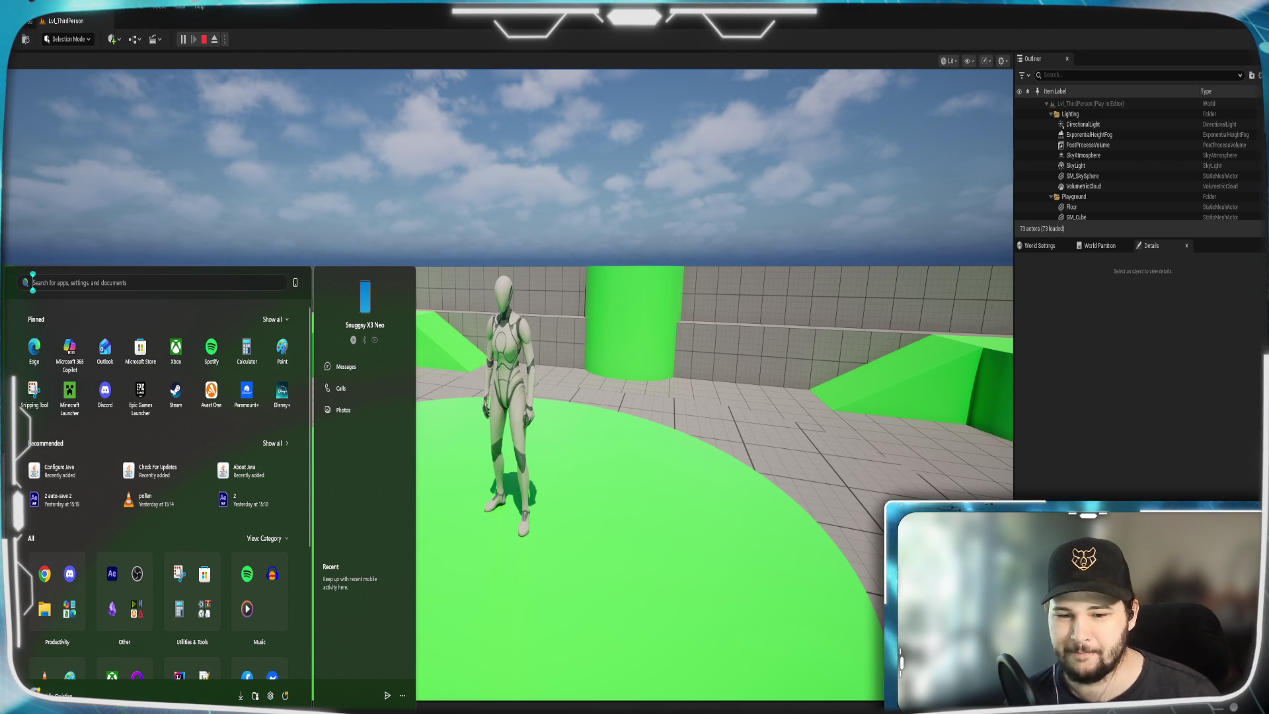
pyautogui.moveTo(472, 710)
pyautogui.press('Escape')
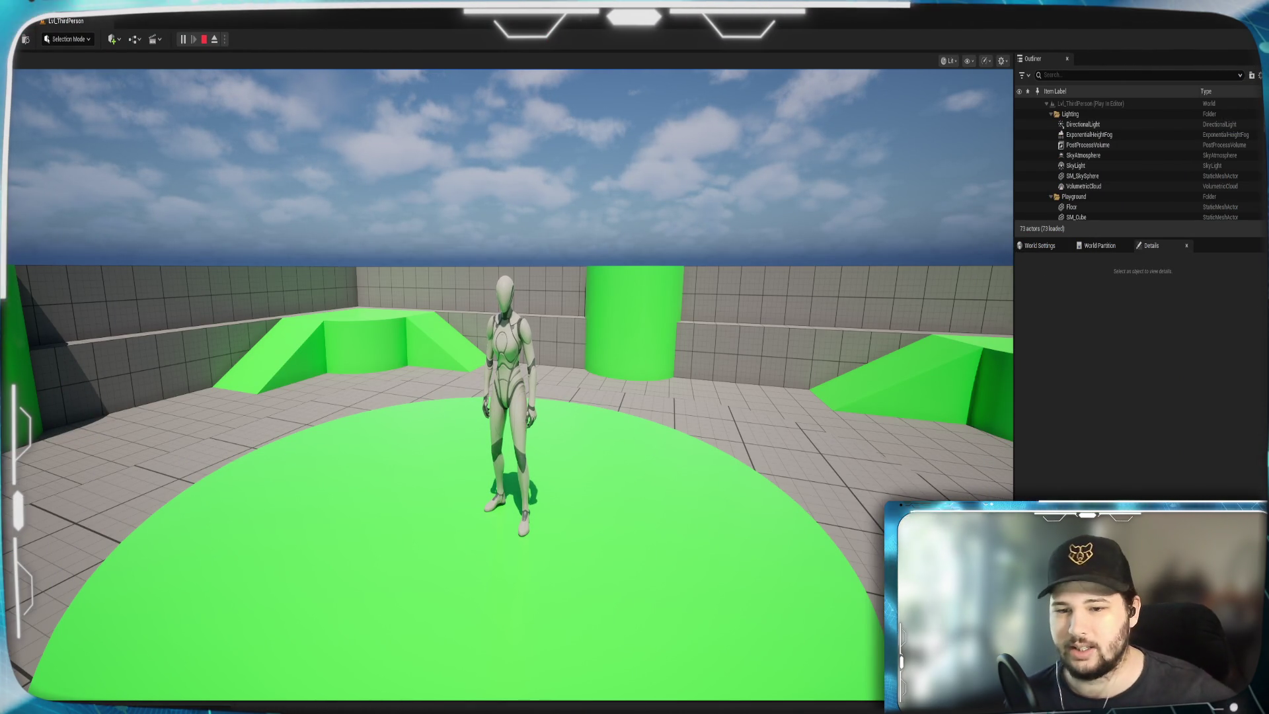
# Run and sprint the character through the level, then stop the play session.
pyautogui.click(507, 383)
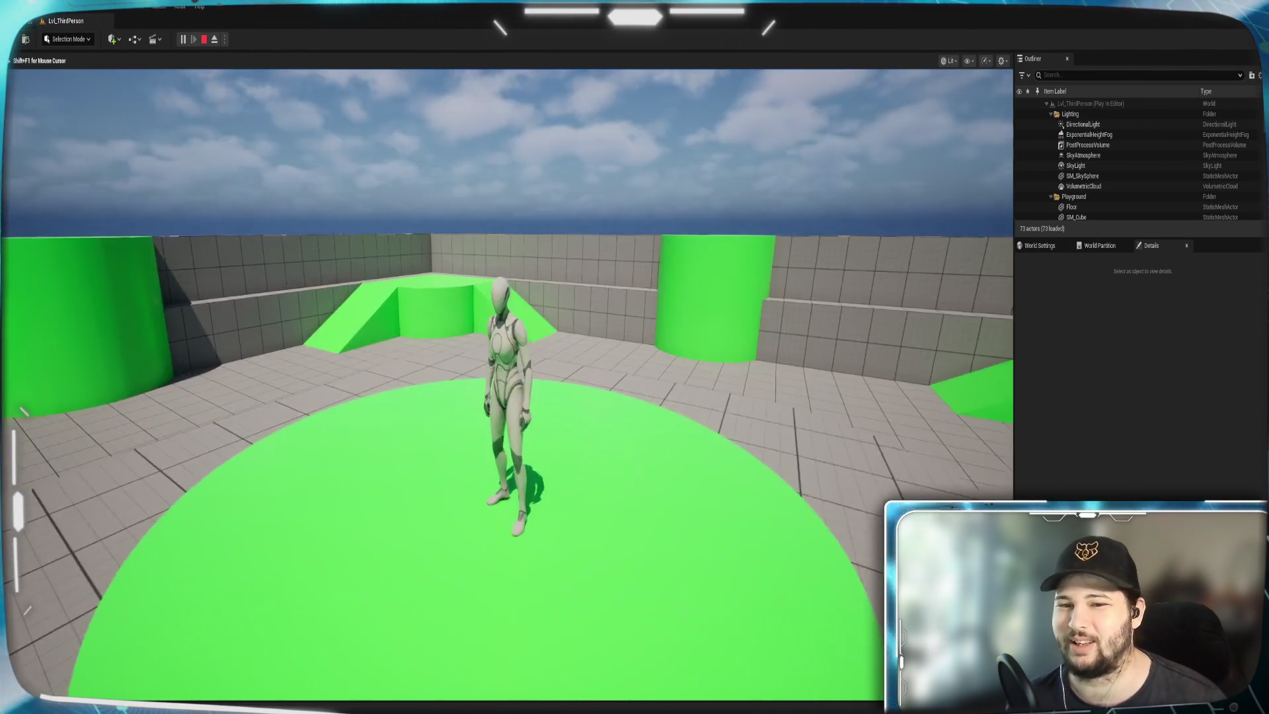
pyautogui.press('w')
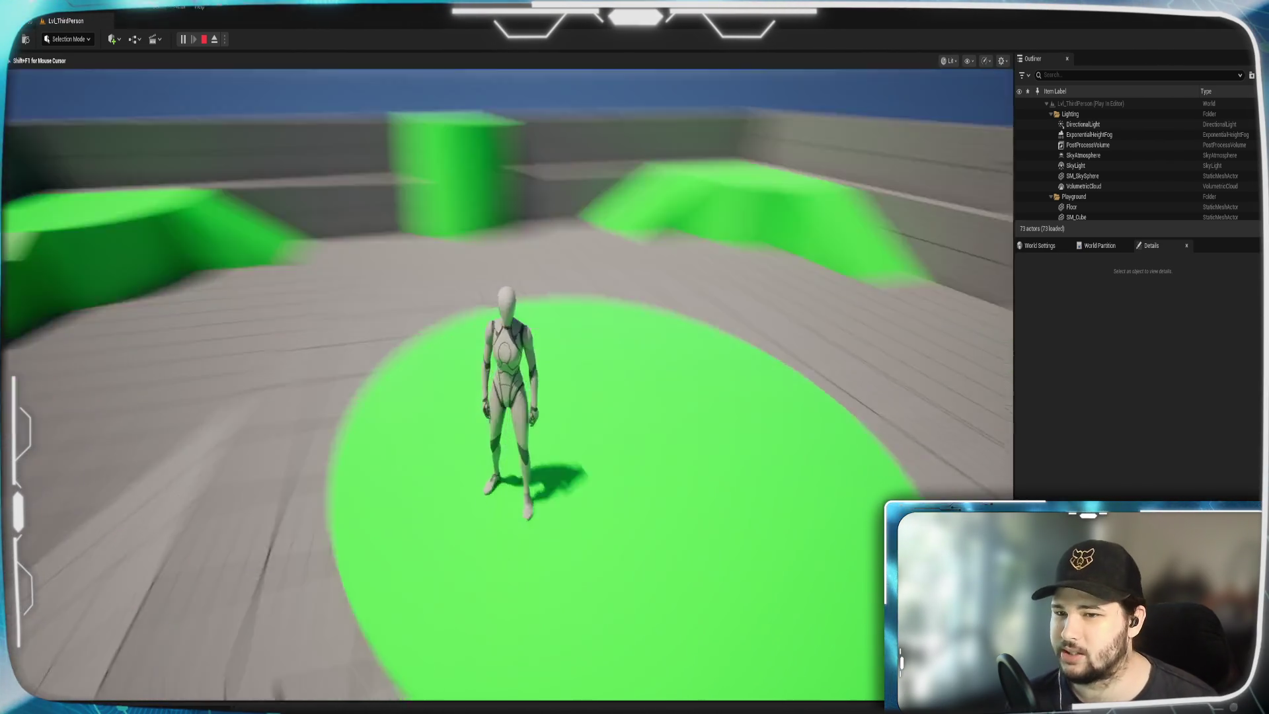
pyautogui.press('w')
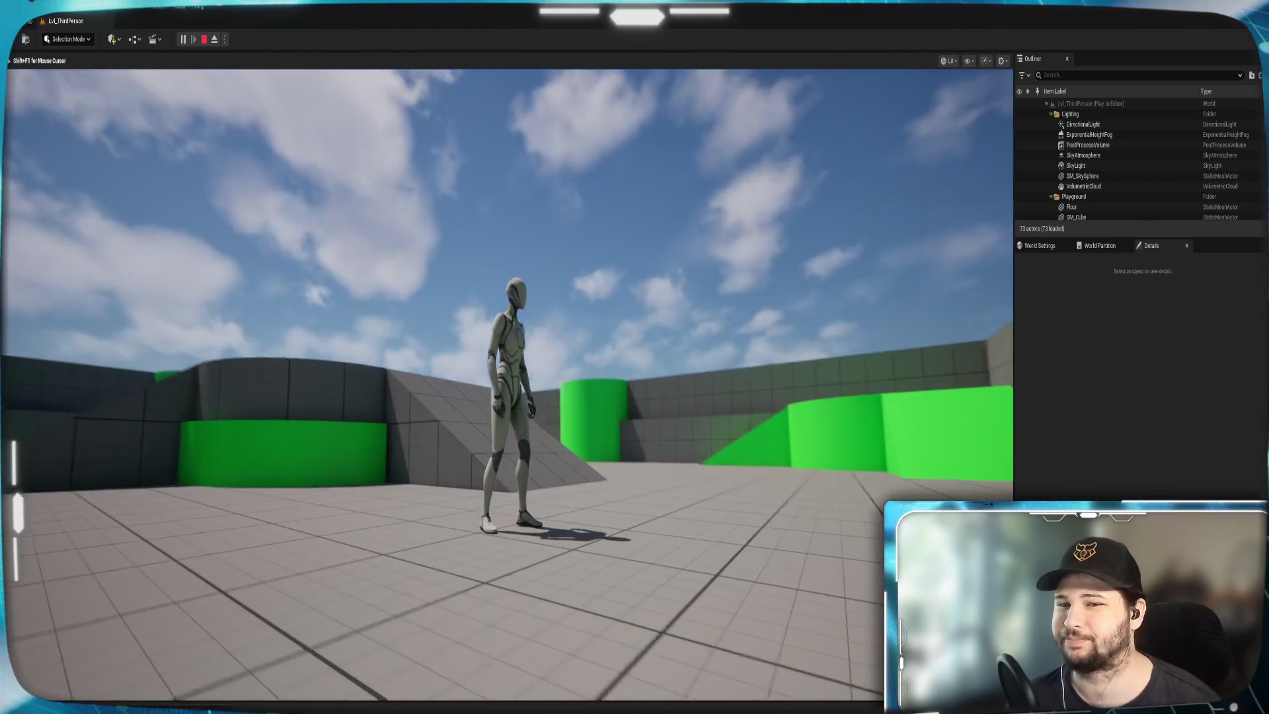
pyautogui.press('Escape')
pyautogui.moveTo(664, 394)
pyautogui.mouseDown()
pyautogui.moveTo(666, 423)
pyautogui.moveTo(674, 278)
pyautogui.moveTo(675, 462)
pyautogui.moveTo(701, 456)
pyautogui.moveTo(661, 430)
pyautogui.moveTo(646, 383)
pyautogui.mouseUp()
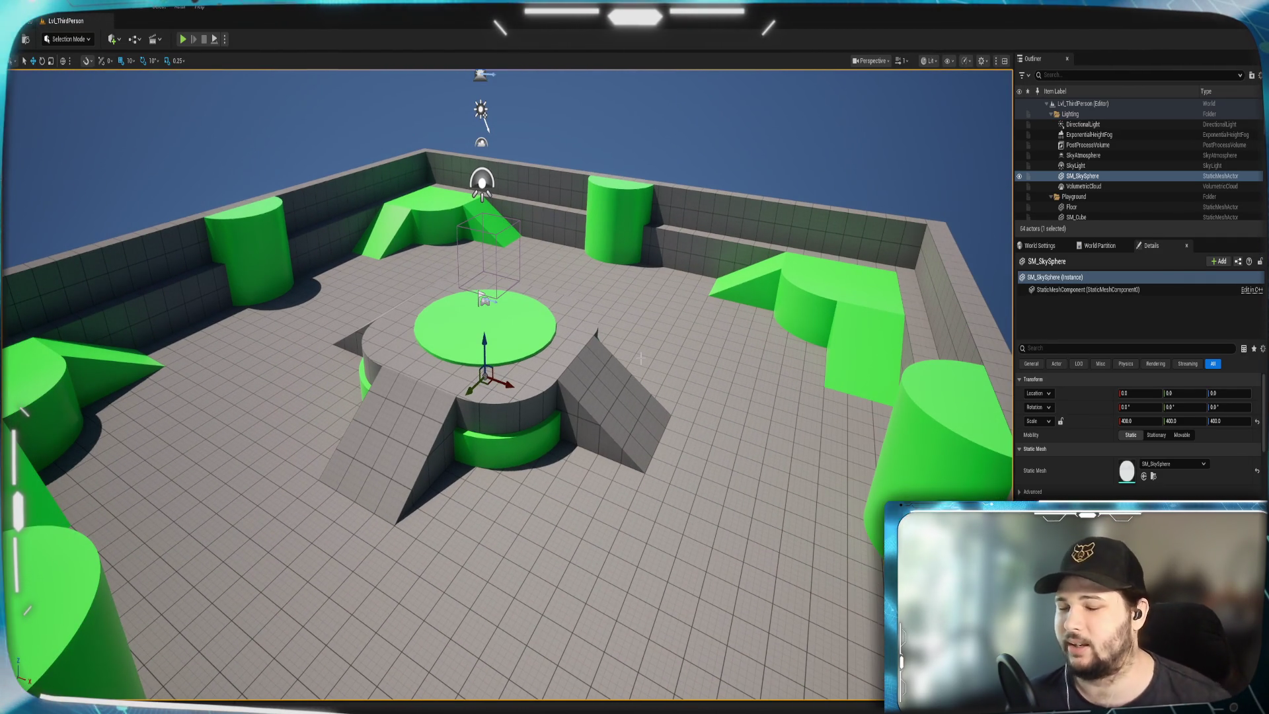
# Frame a wide view of the playground and place Project Settings beside it.
pyautogui.moveTo(638, 360)
pyautogui.mouseDown()
pyautogui.moveTo(615, 373)
pyautogui.moveTo(605, 331)
pyautogui.mouseUp()
pyautogui.moveTo(243, 191)
pyautogui.mouseDown()
pyautogui.moveTo(257, 193)
pyautogui.moveTo(243, 191)
pyautogui.mouseUp()
pyautogui.moveTo(502, 383); pyautogui.dragTo(659, 382)
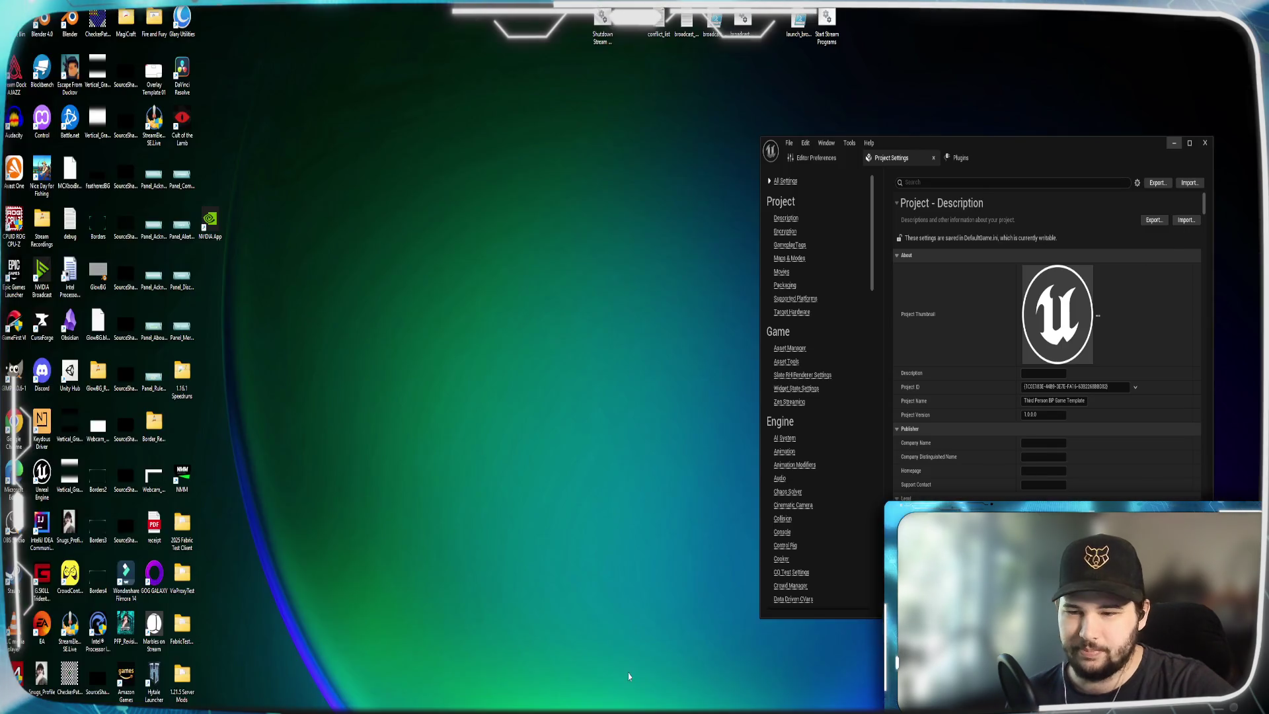
pyautogui.click(607, 698)
pyautogui.moveTo(1009, 138)
pyautogui.mouseDown()
pyautogui.moveTo(876, 138)
pyautogui.moveTo(835, 124)
pyautogui.mouseUp()
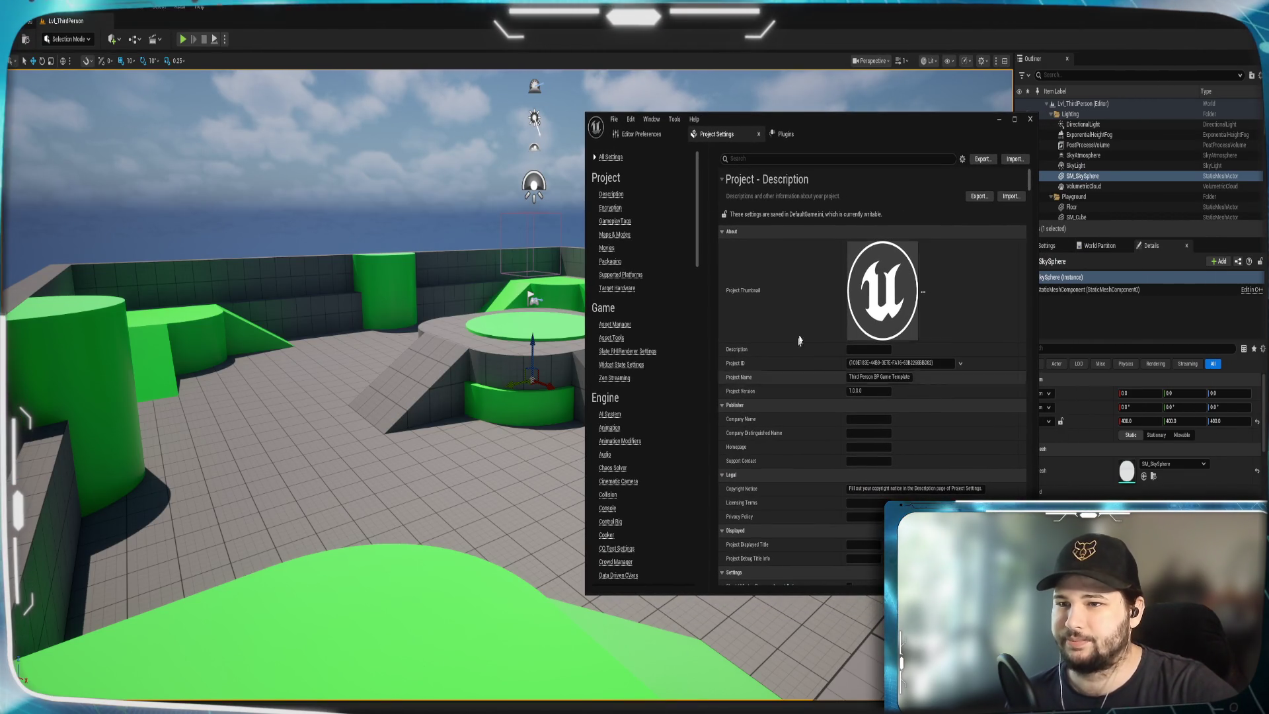
# Set the project Description to 'Turn-based RPG'.
pyautogui.click(870, 352)
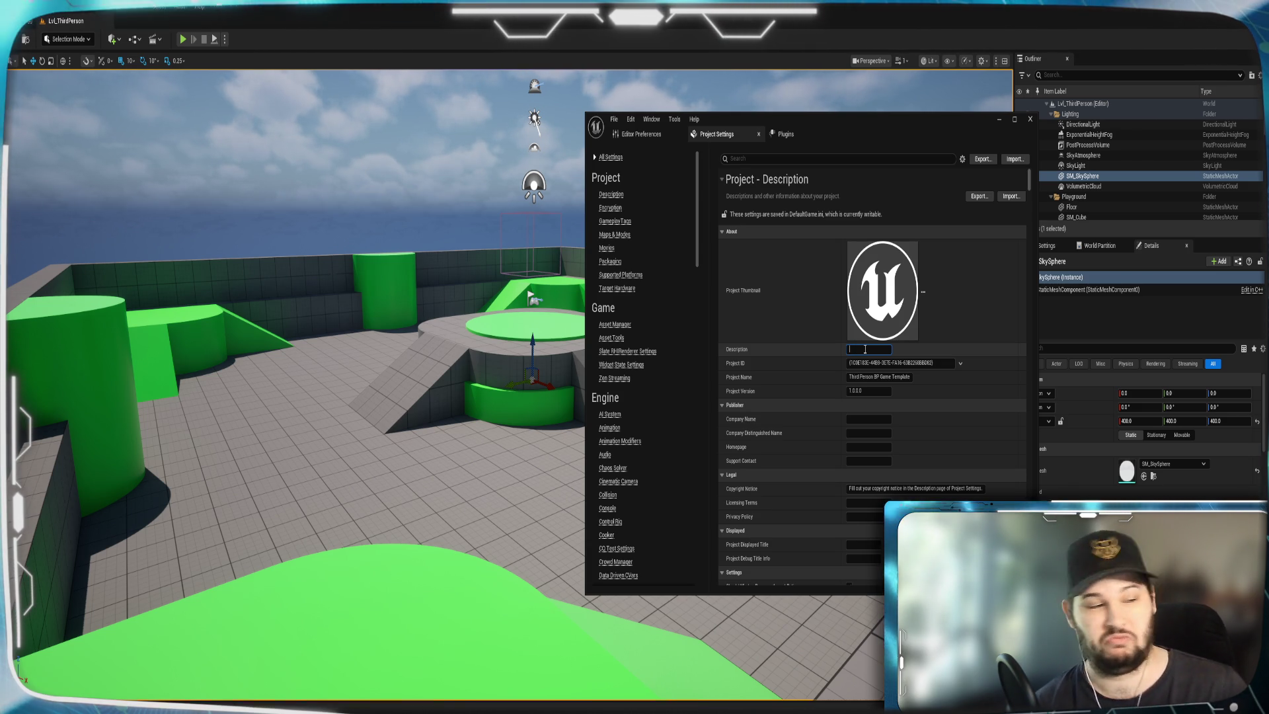
pyautogui.write('Turn')
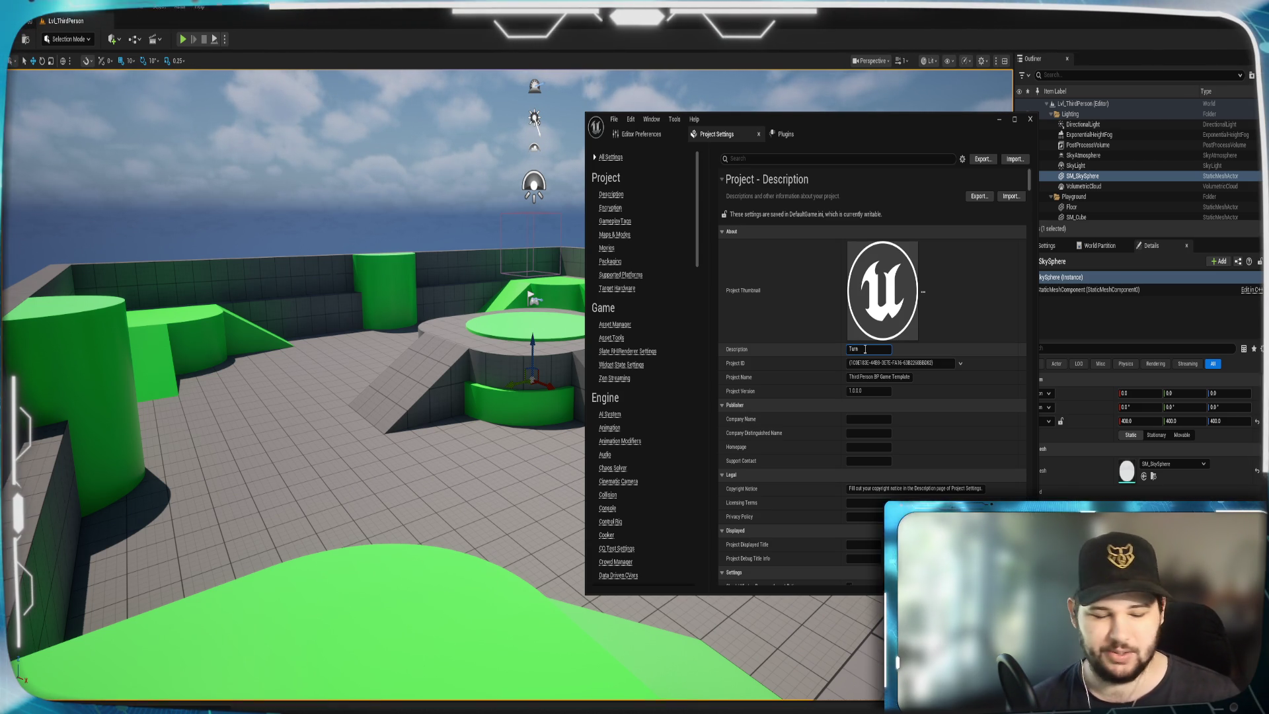
pyautogui.write('-based')
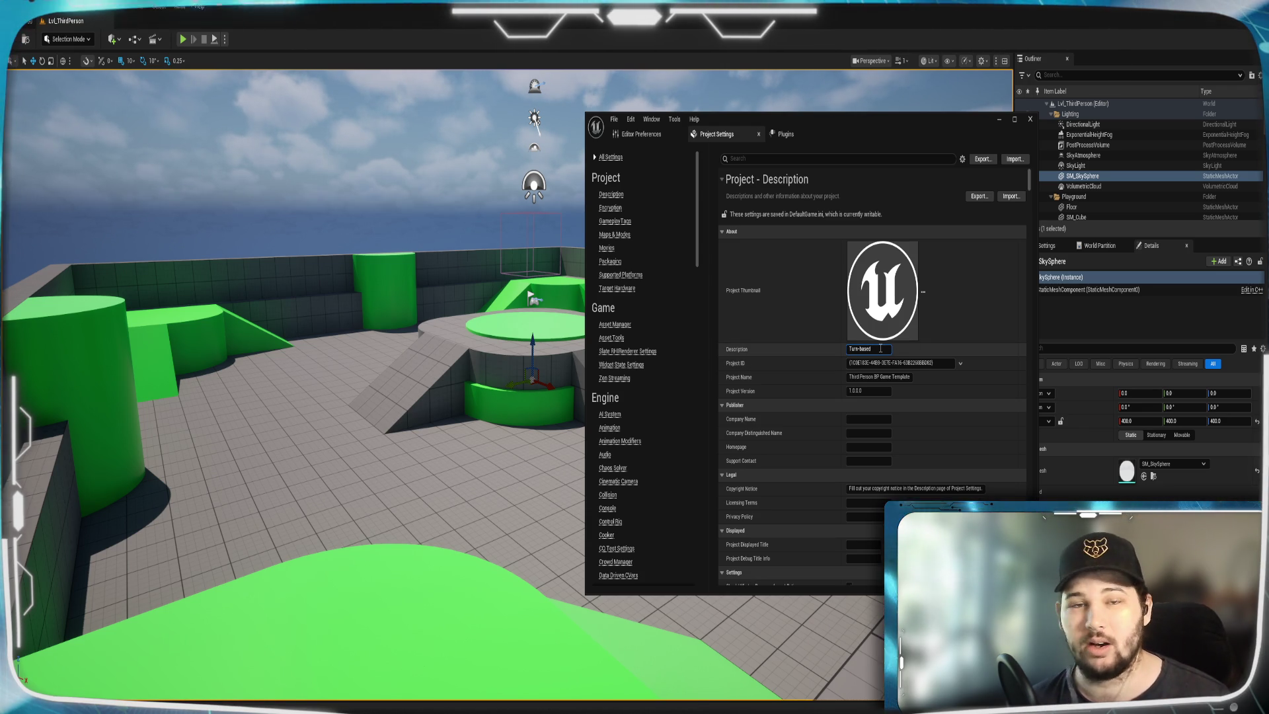
pyautogui.write(' RPG')
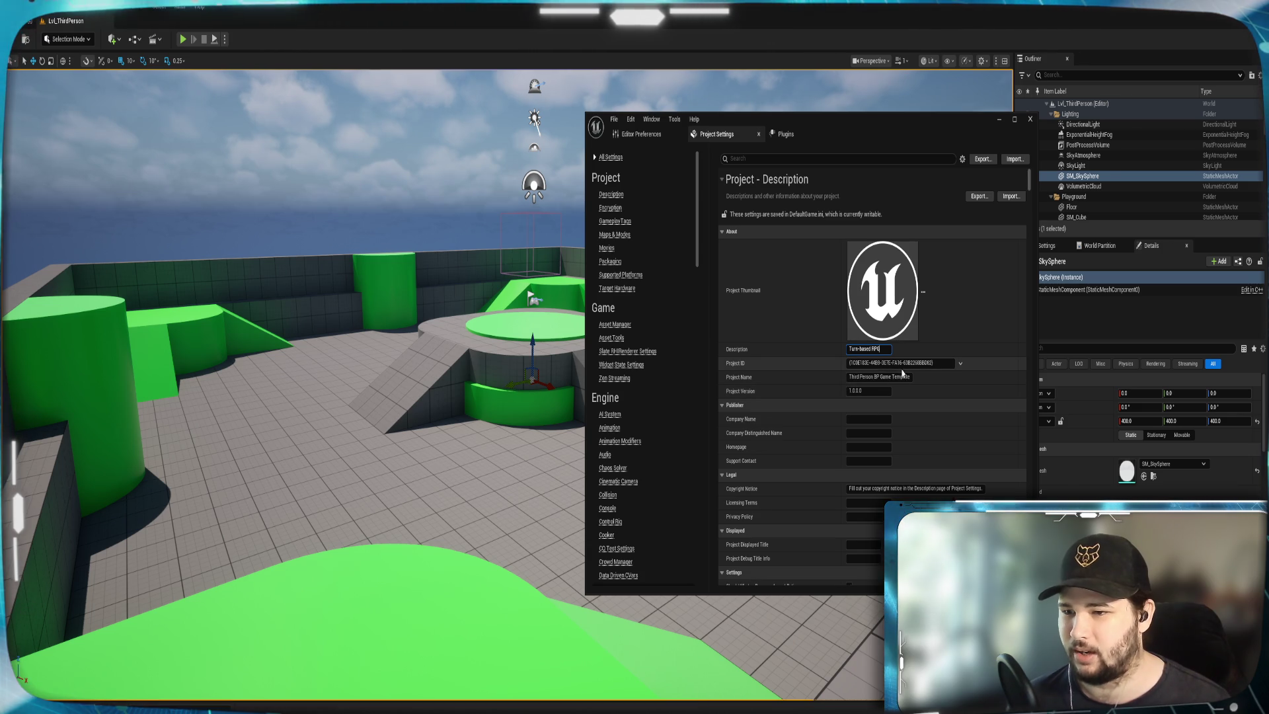
# Rename the project to 'Project Biltong' and set Project Version to 0.0.1.
pyautogui.click(850, 378)
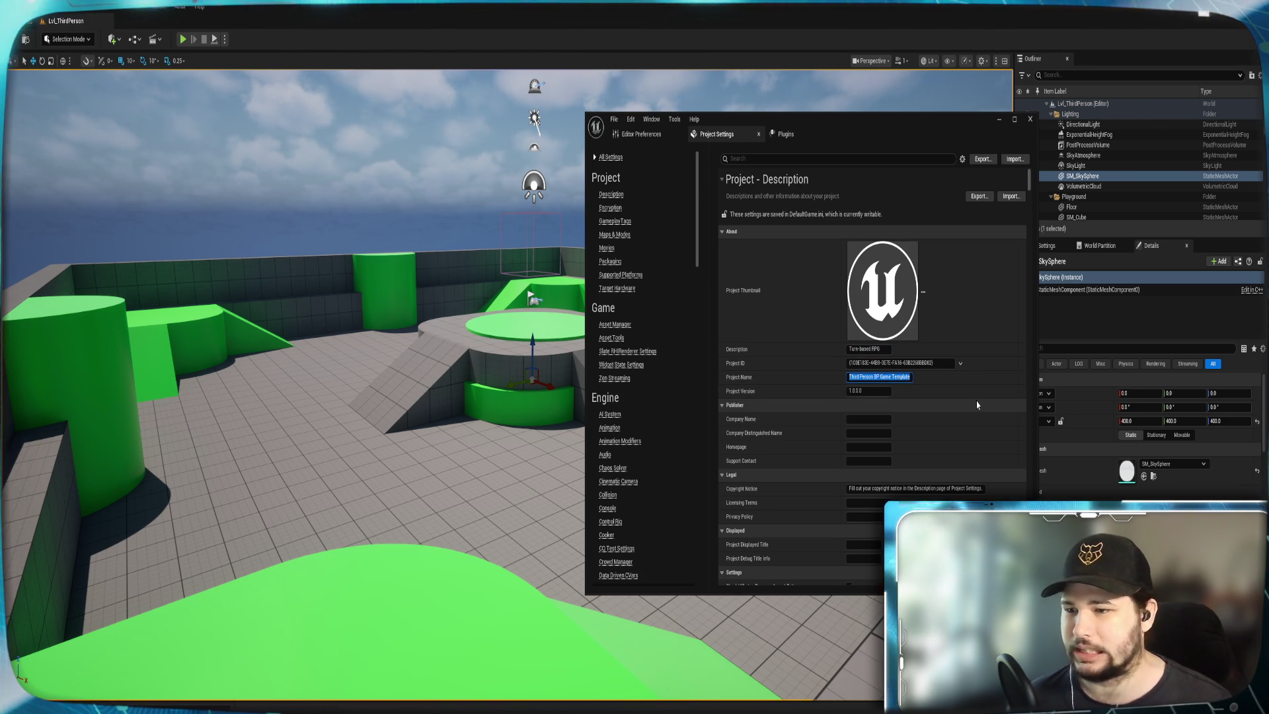
pyautogui.write('PProje')
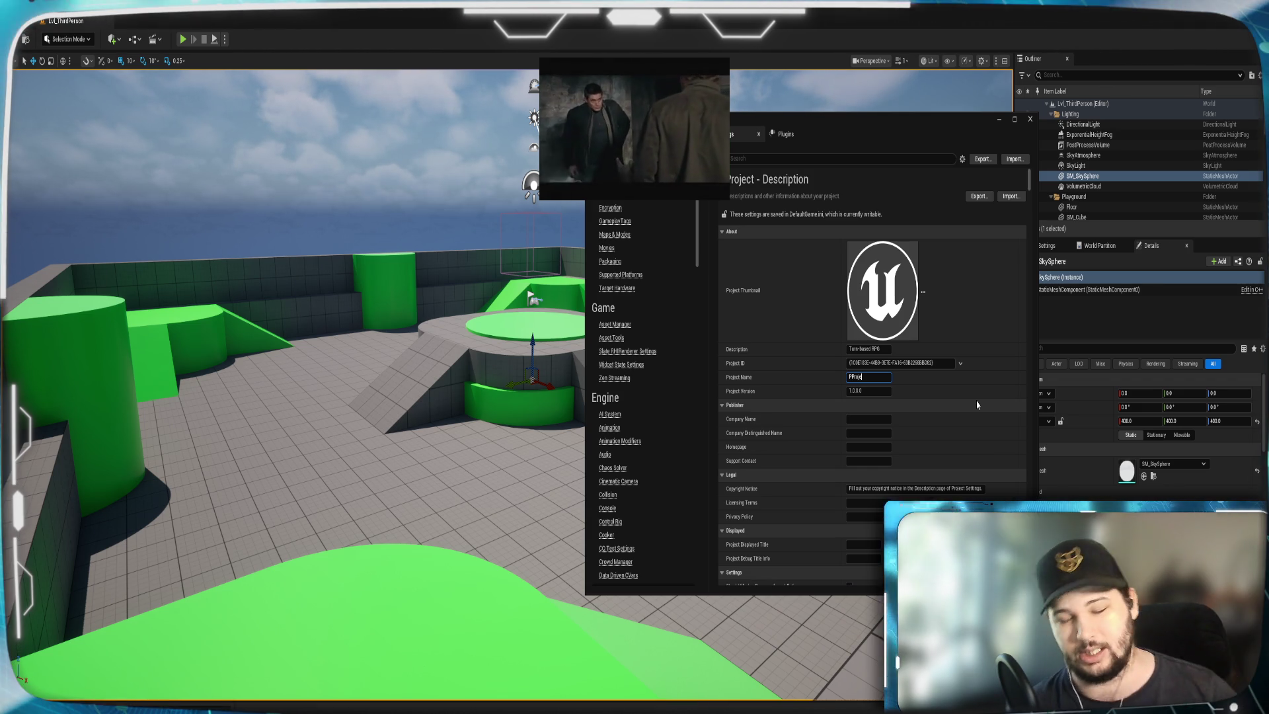
pyautogui.press('BackSpace')
pyautogui.press('BackSpace')
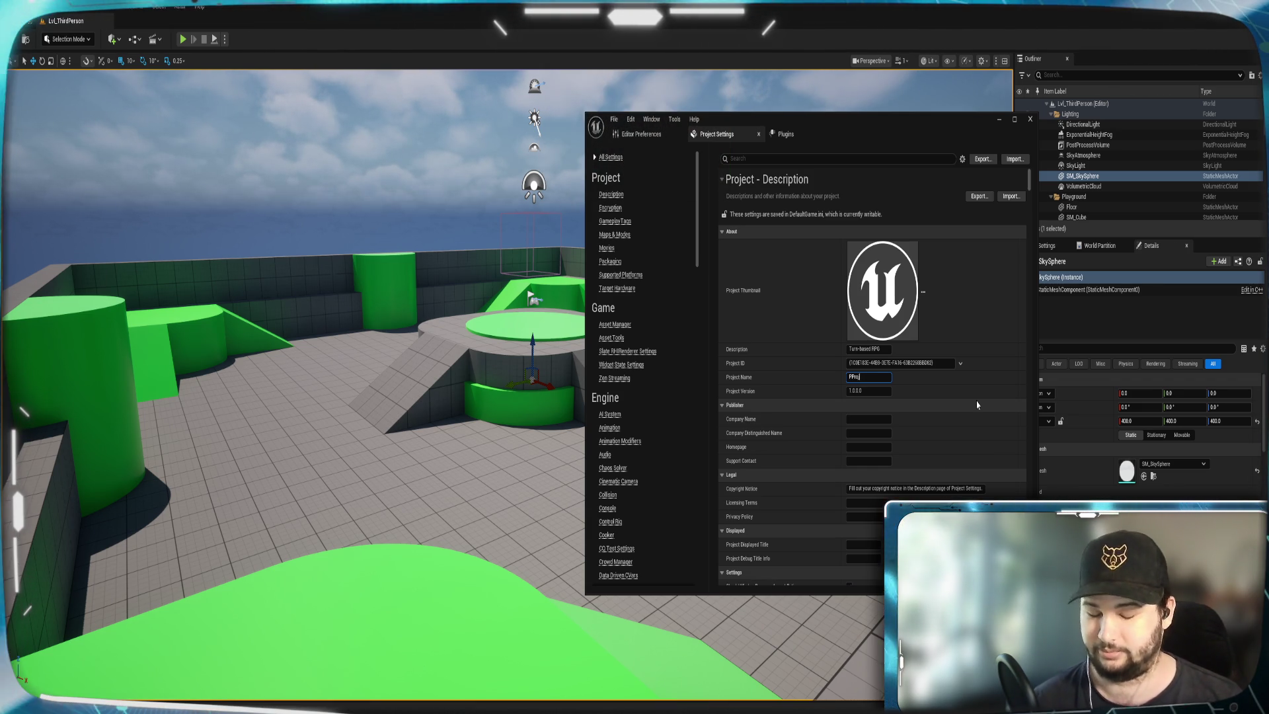
pyautogui.write('roject')
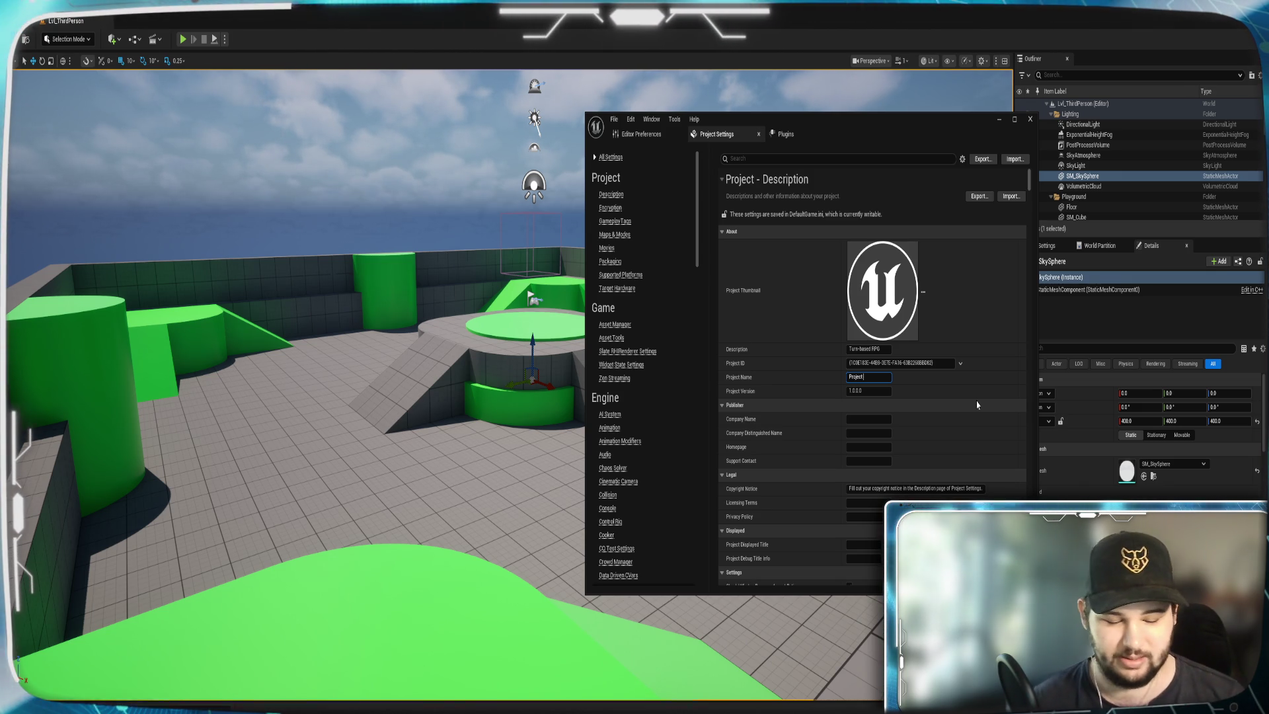
pyautogui.write(' Biltong')
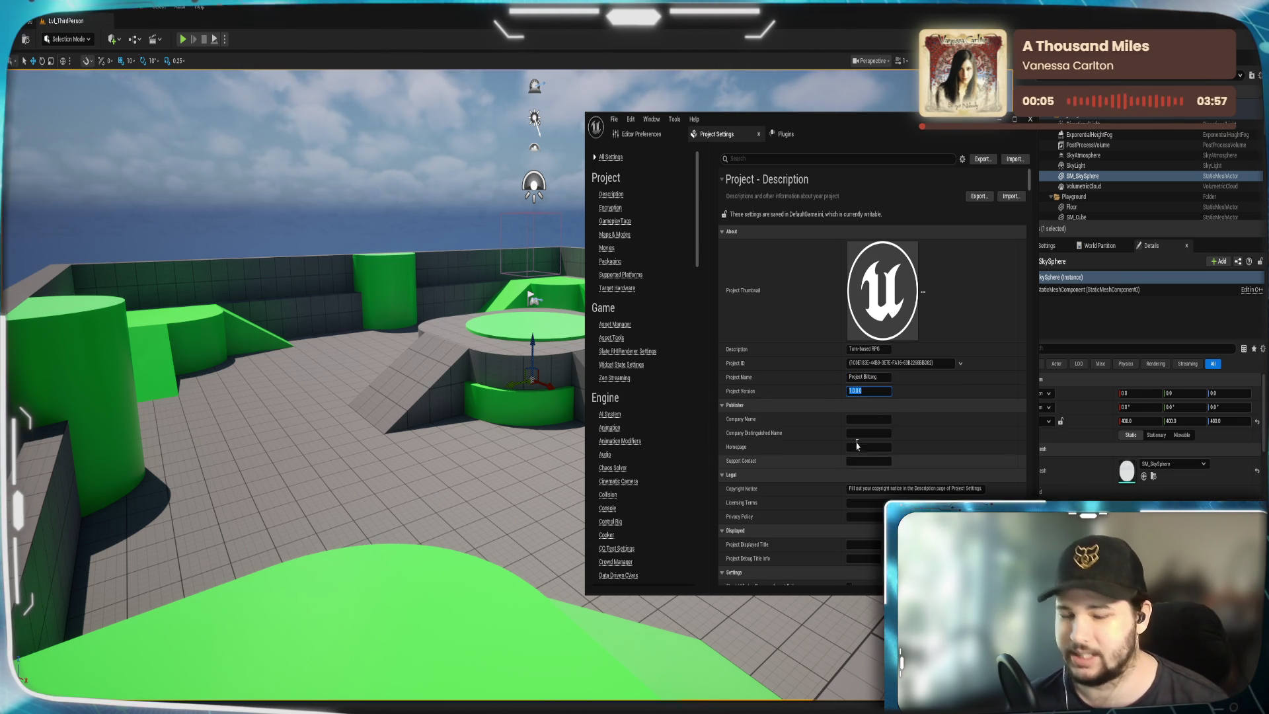
pyautogui.press('Tab')
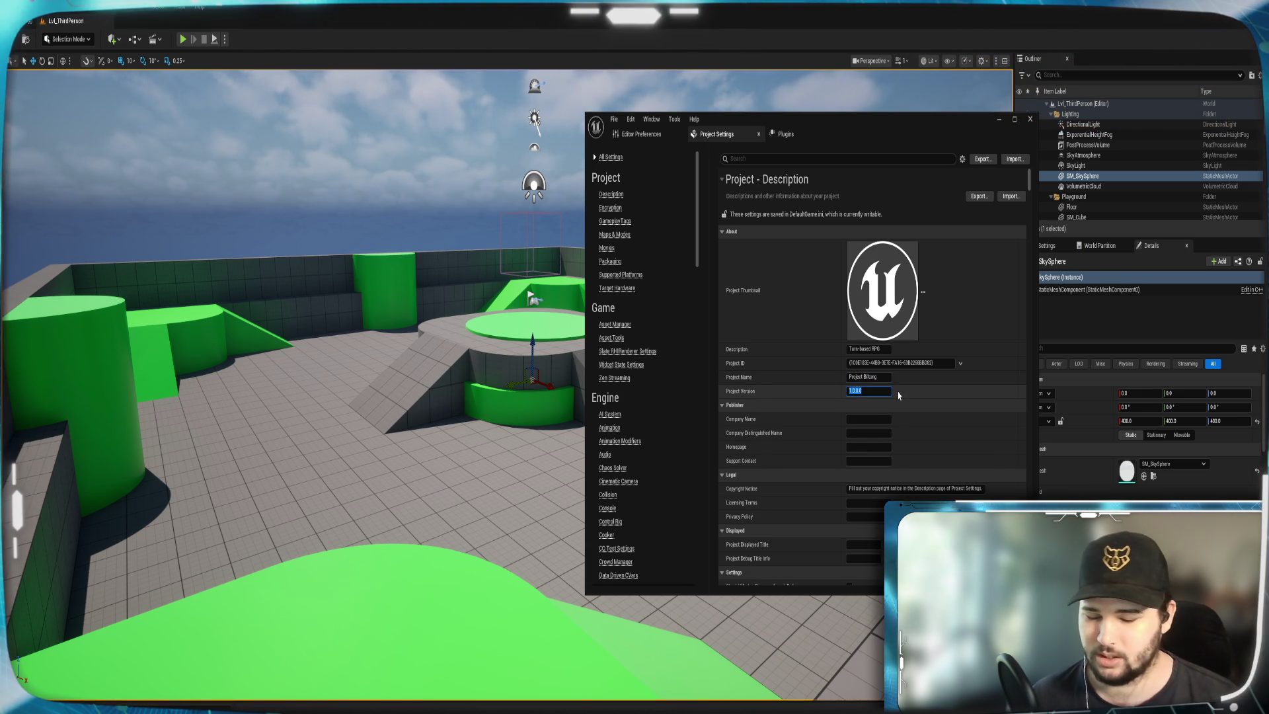
pyautogui.write('0.0')
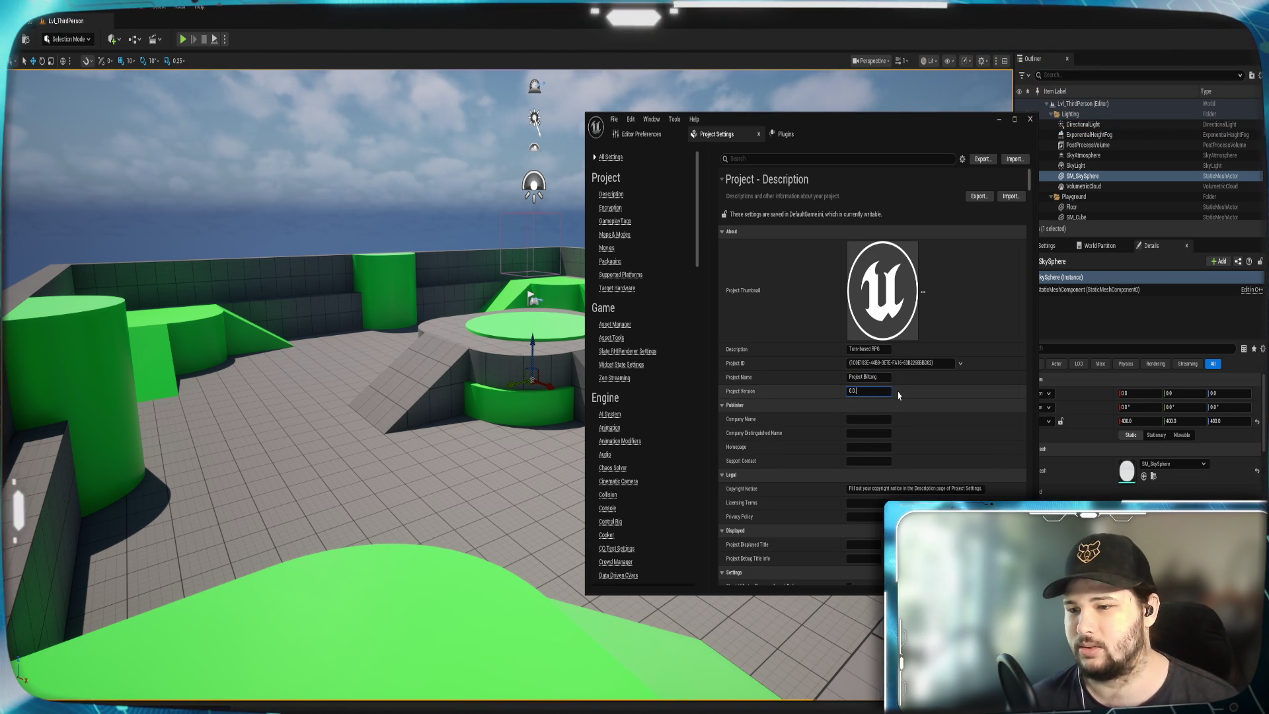
pyautogui.write('.1')
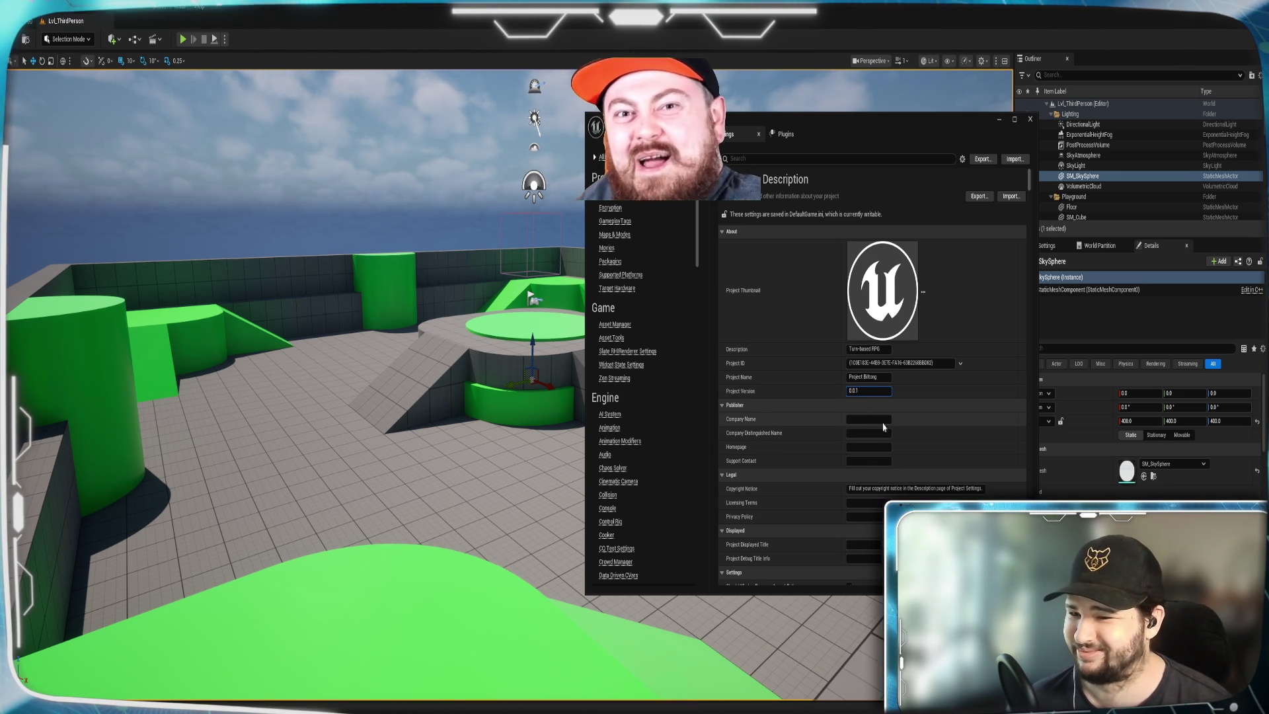
# Enter 'Albino Wolf Gaming' as the Company Name.
pyautogui.click(875, 419)
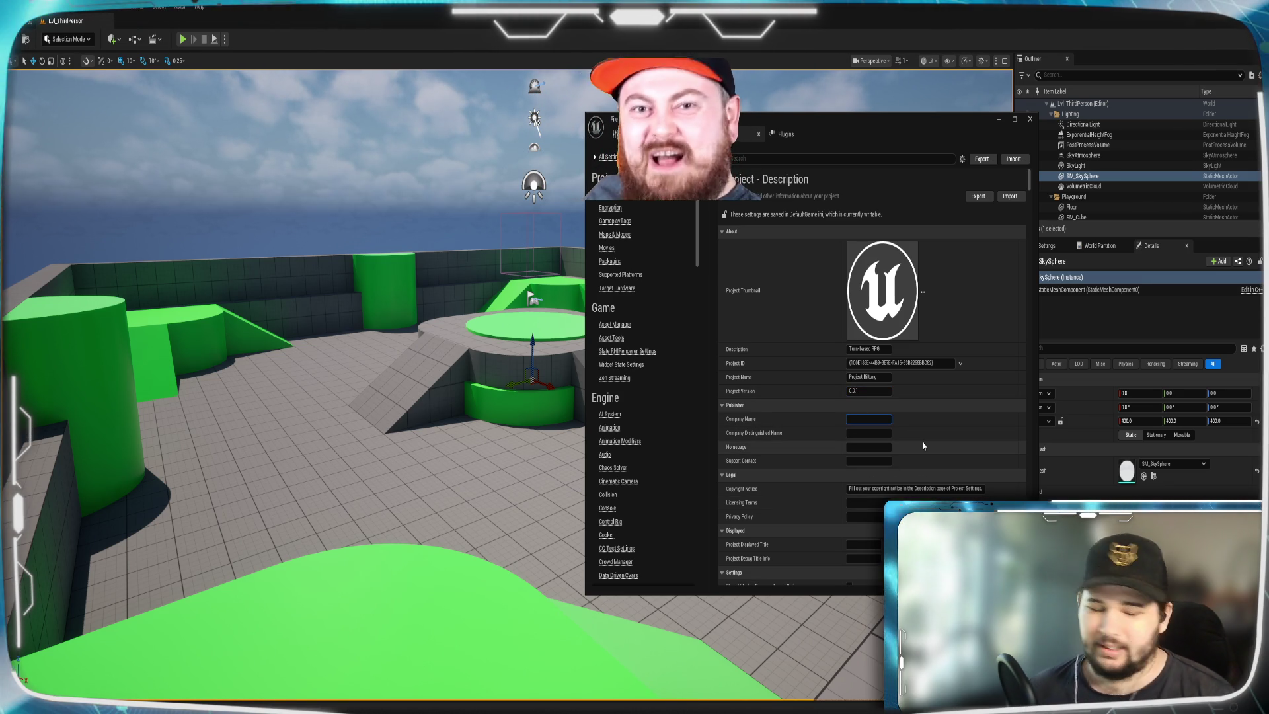
pyautogui.write('Albino Wo')
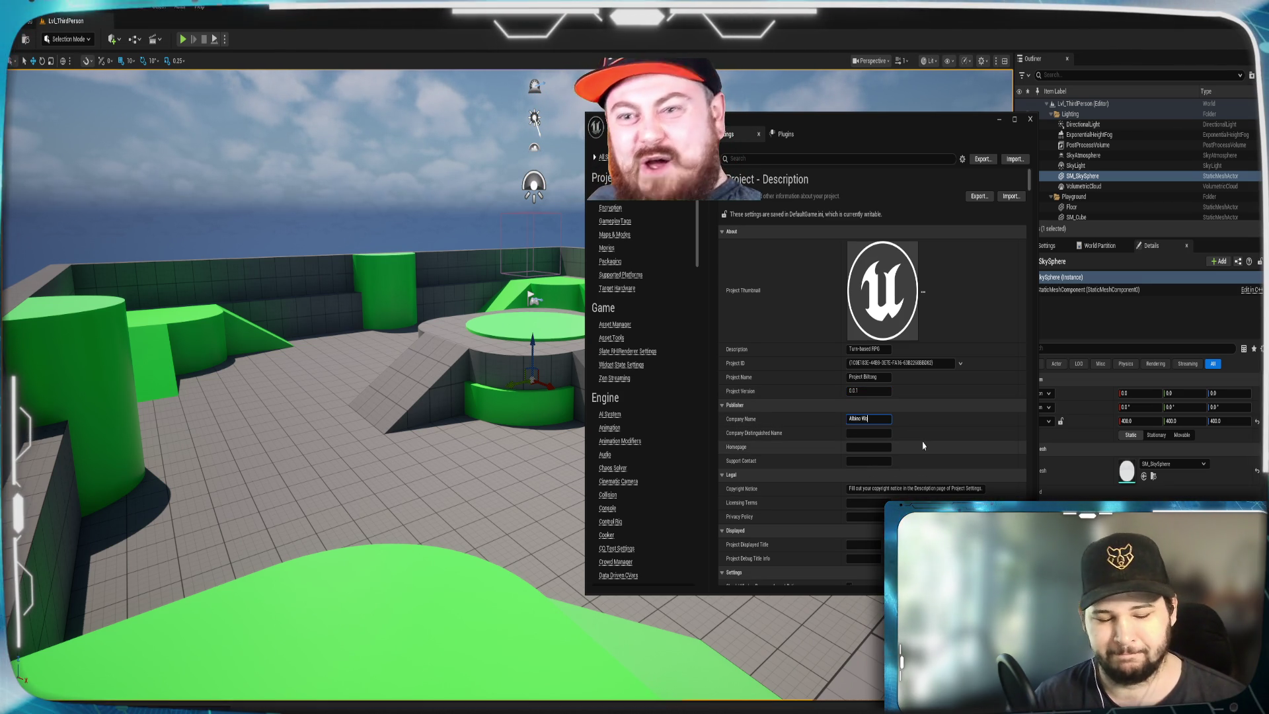
pyautogui.write('lf Gaming')
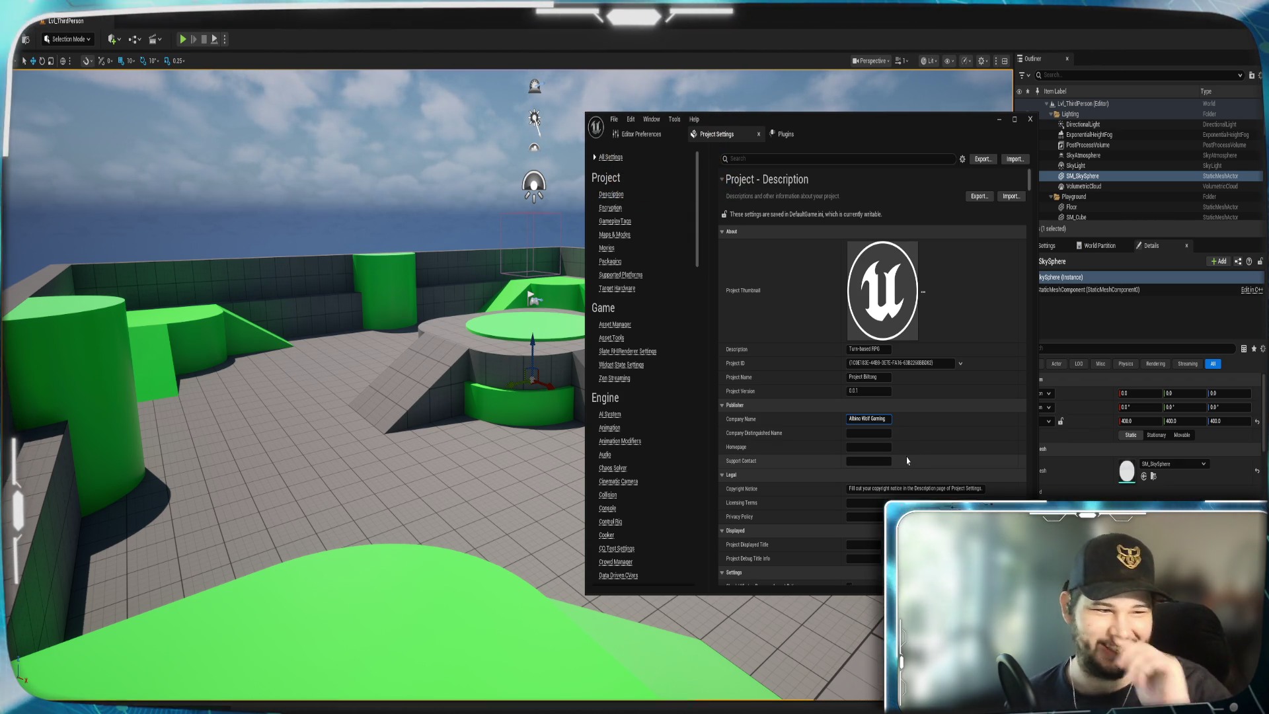
pyautogui.scroll(-5, 906, 461)
pyautogui.scroll(-6, 791, 474)
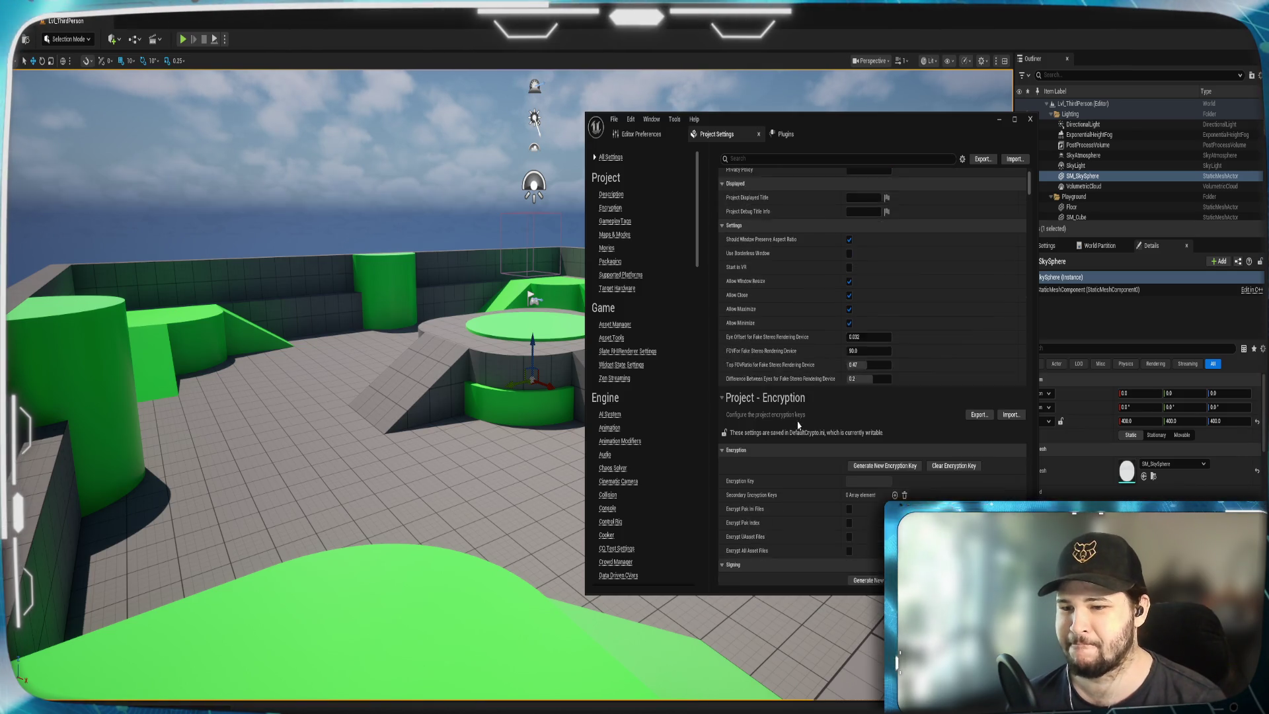
pyautogui.scroll(-4, 798, 425)
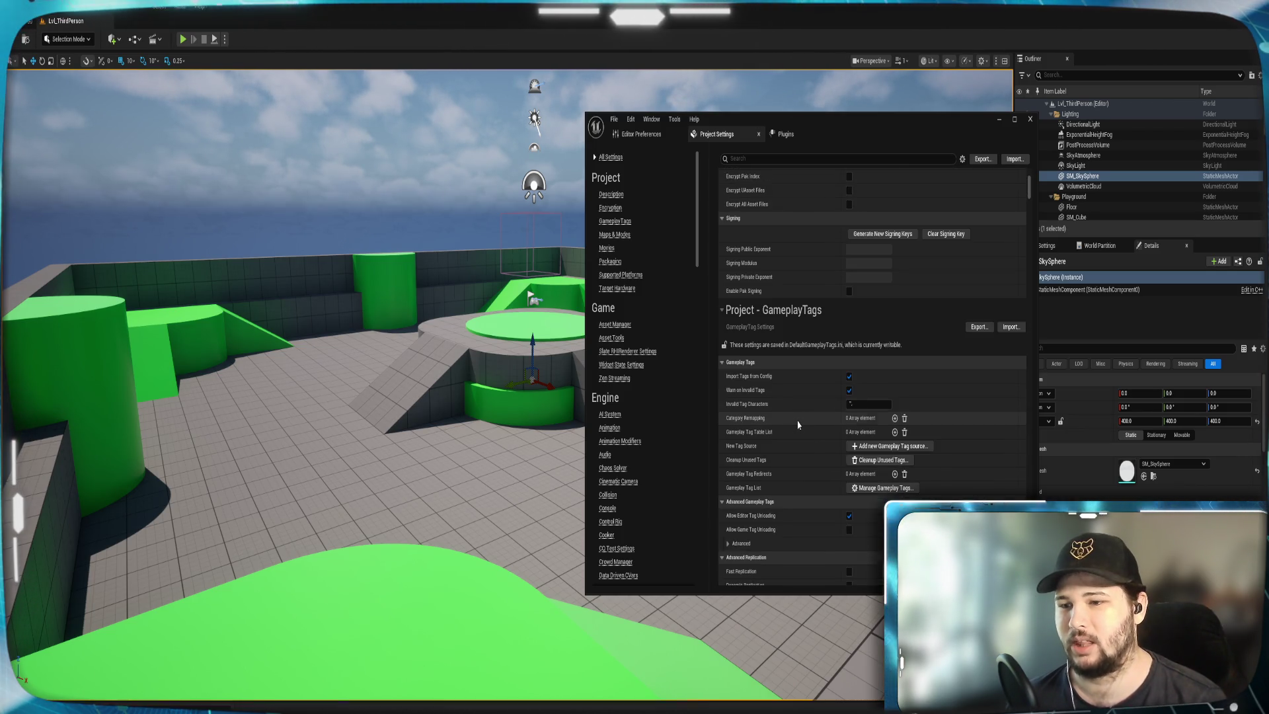
pyautogui.scroll(15, 798, 425)
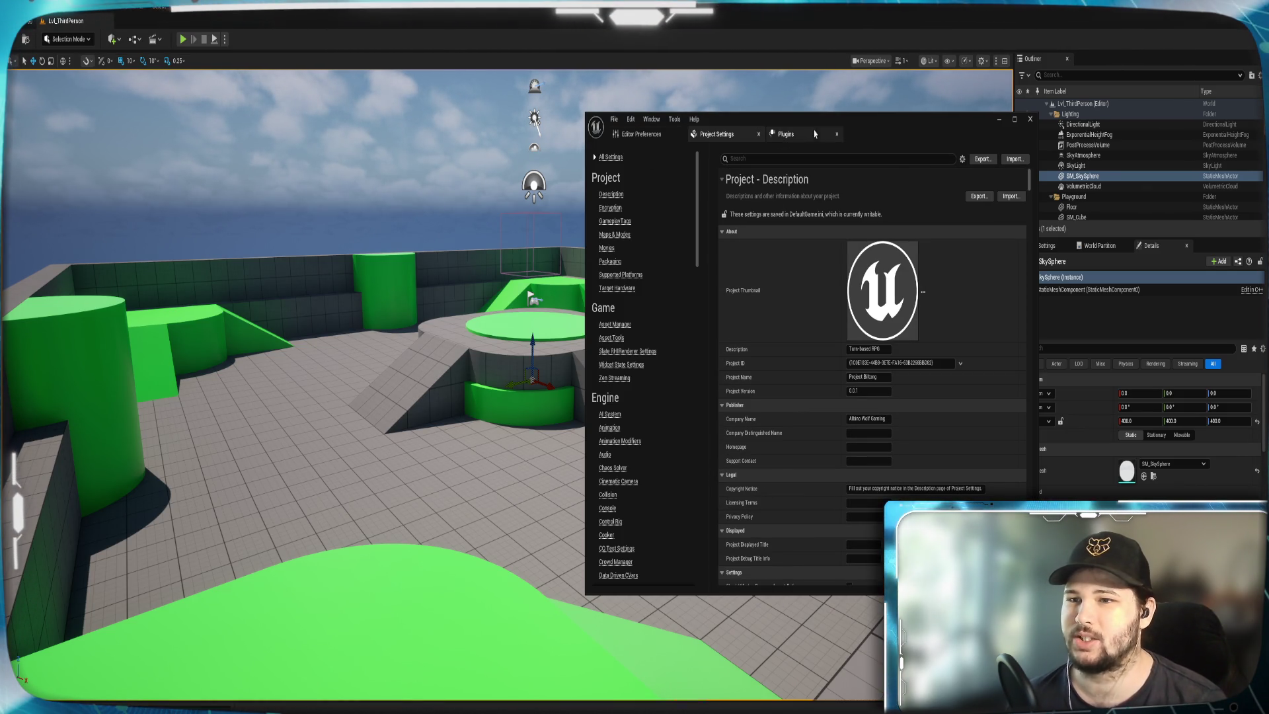
# Enable CrystalNodes and UI Effect Function Library in the Installed plugins, then close Project Settings.
pyautogui.click(786, 133)
pyautogui.scroll(-2, 811, 356)
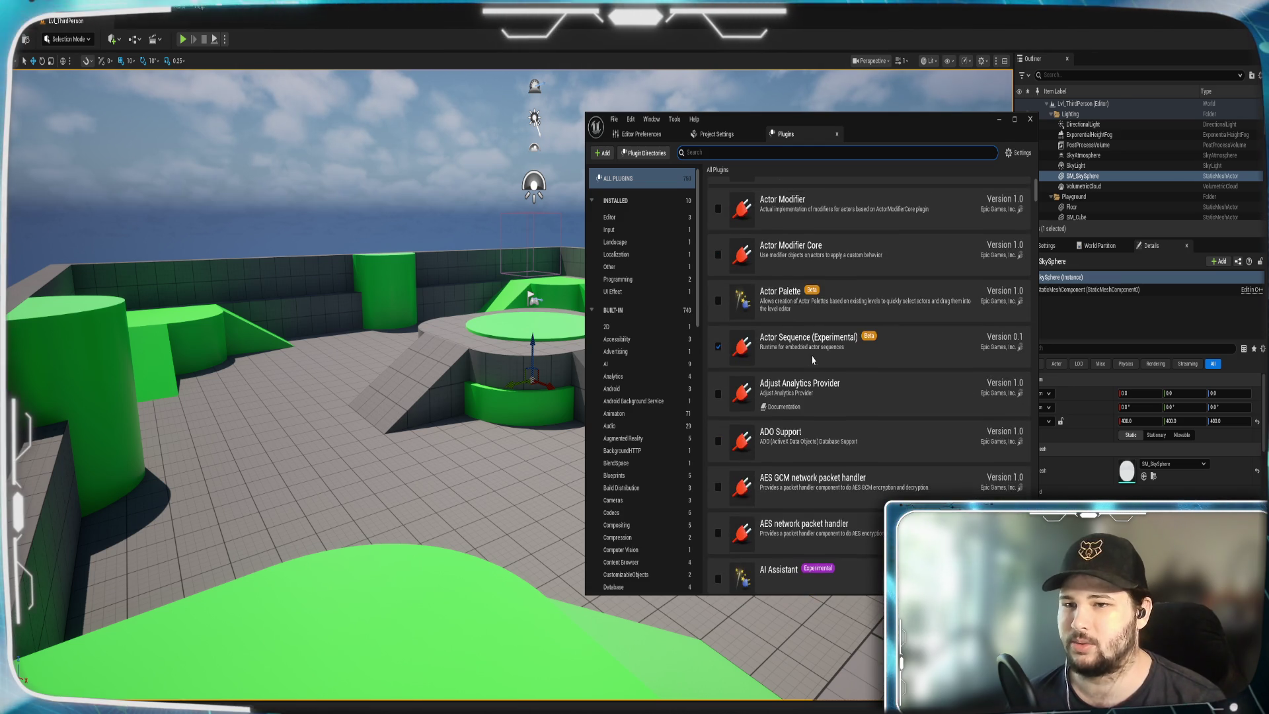
pyautogui.scroll(2, 812, 355)
pyautogui.click(638, 202)
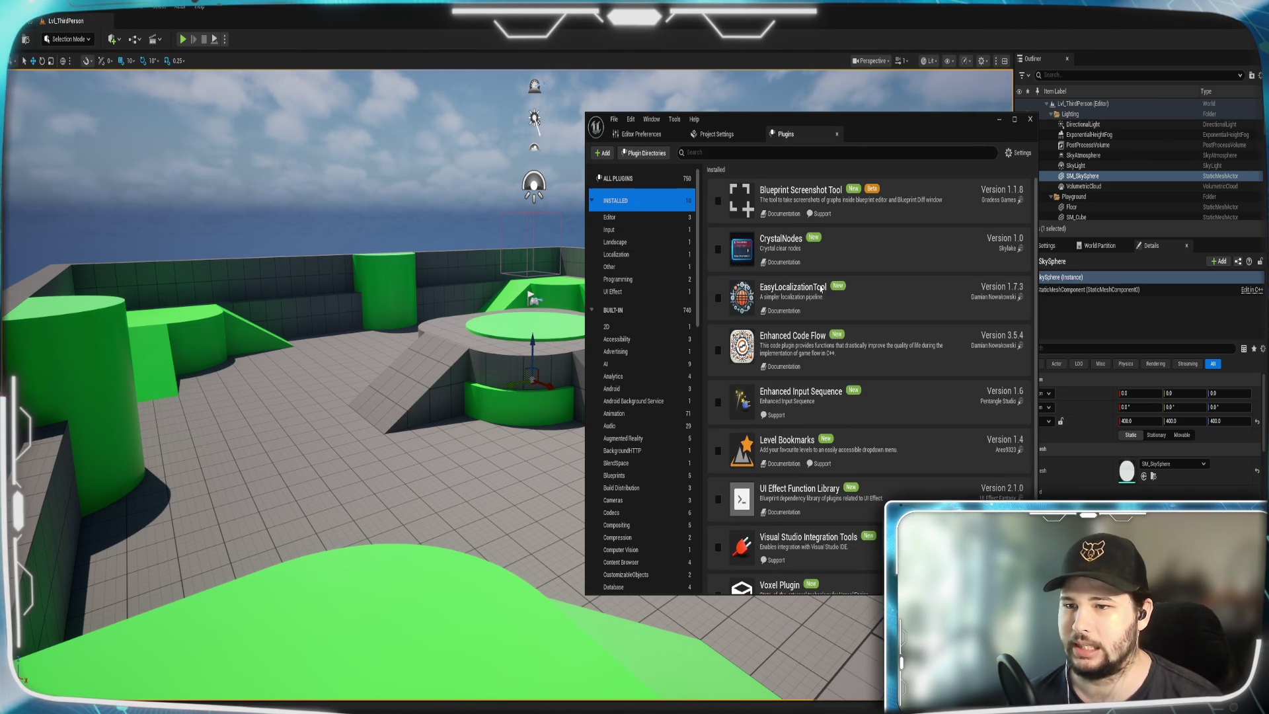
pyautogui.click(718, 249)
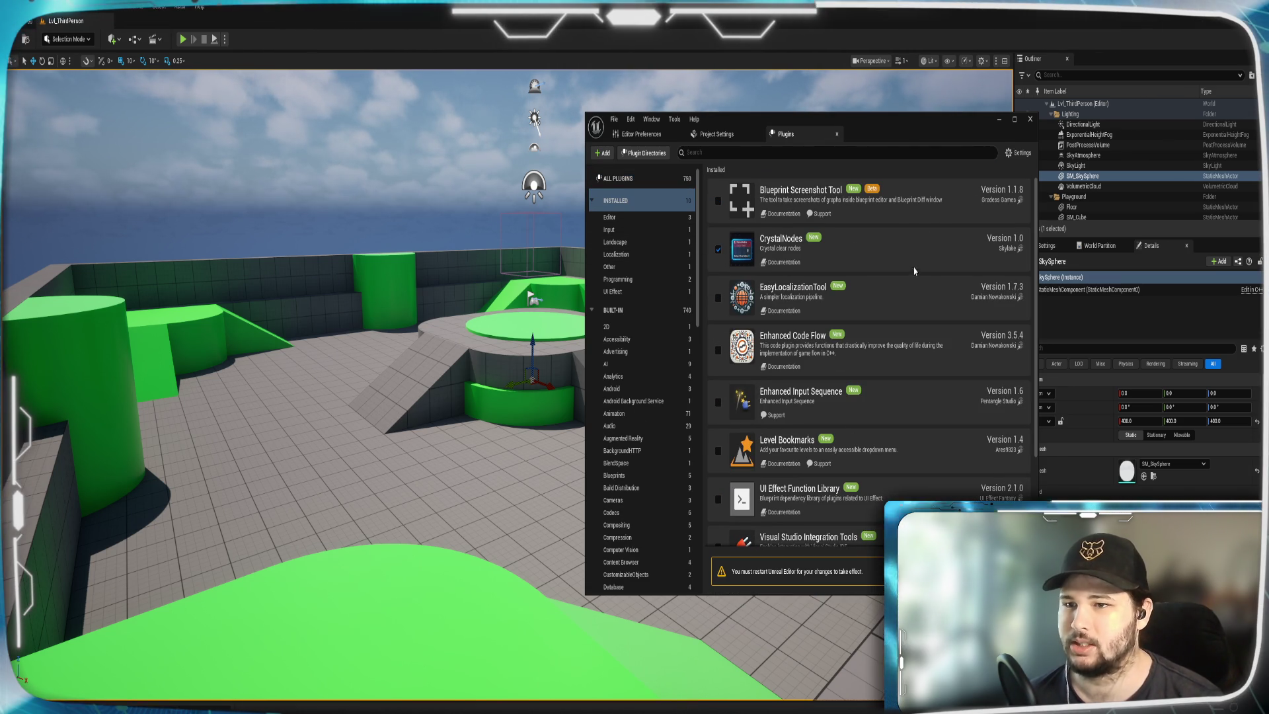
pyautogui.scroll(-2, 845, 325)
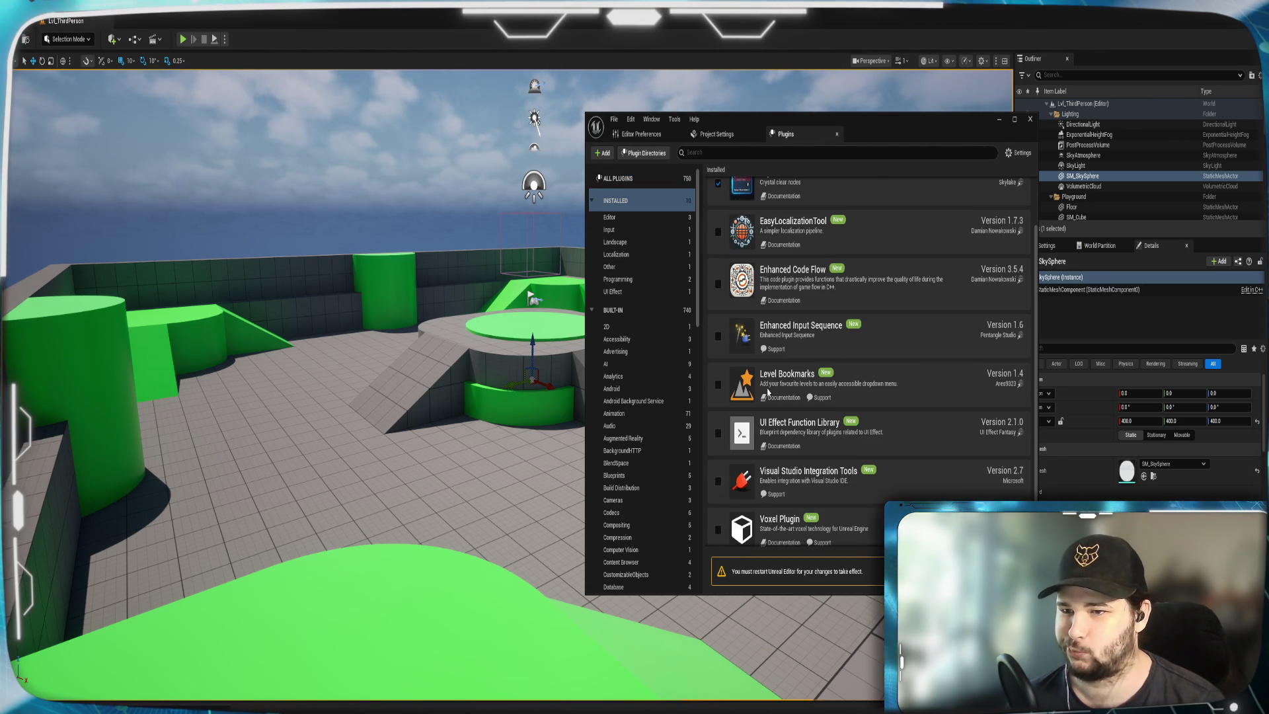
pyautogui.scroll(-2, 740, 364)
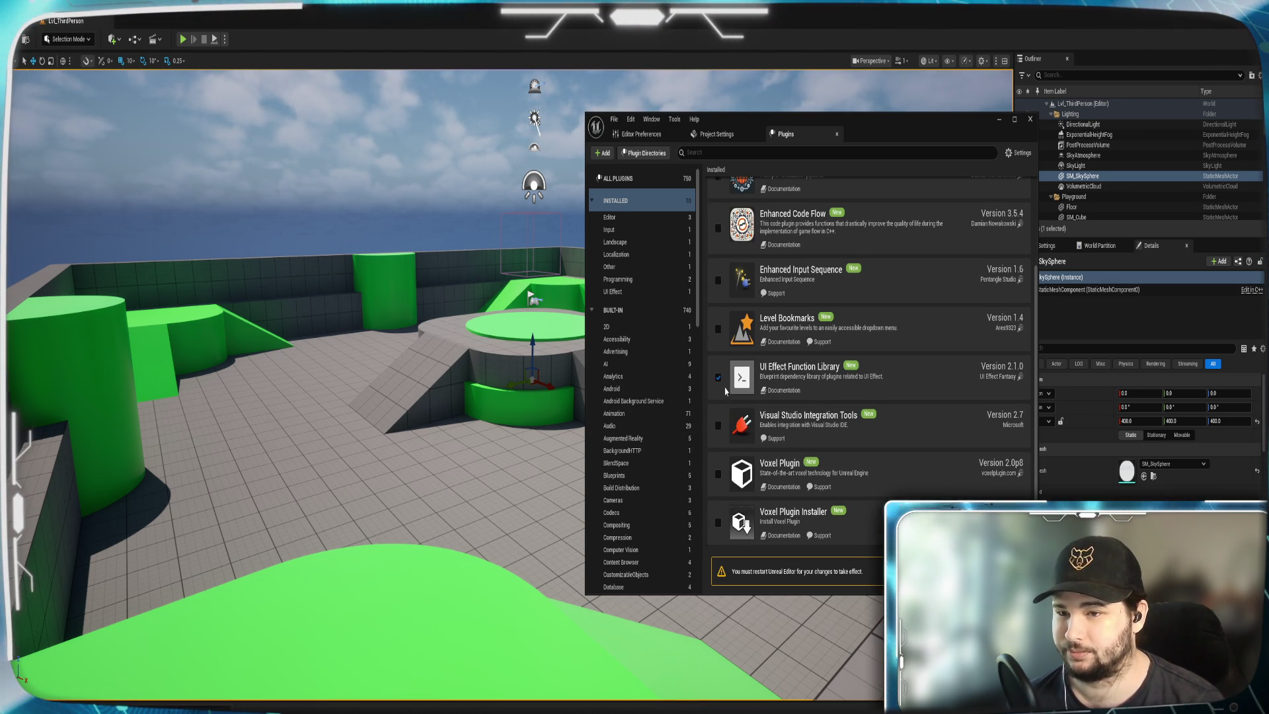
pyautogui.scroll(2, 725, 390)
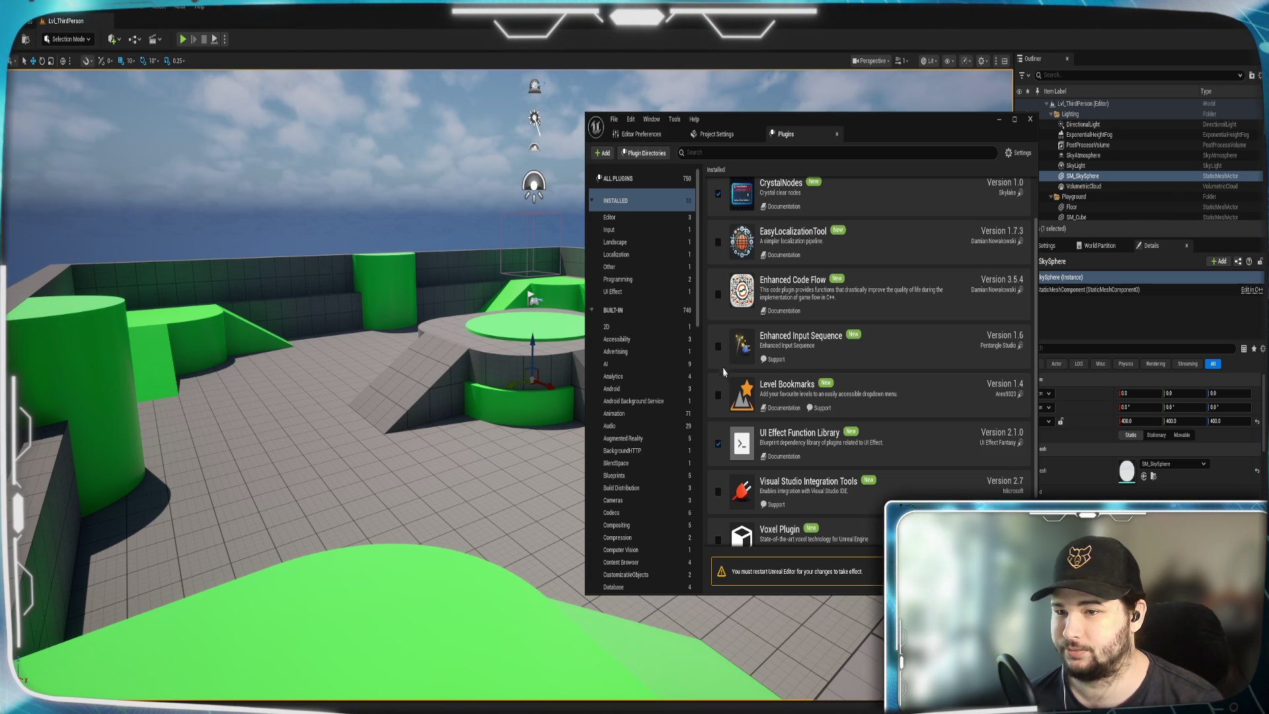
pyautogui.scroll(2, 726, 380)
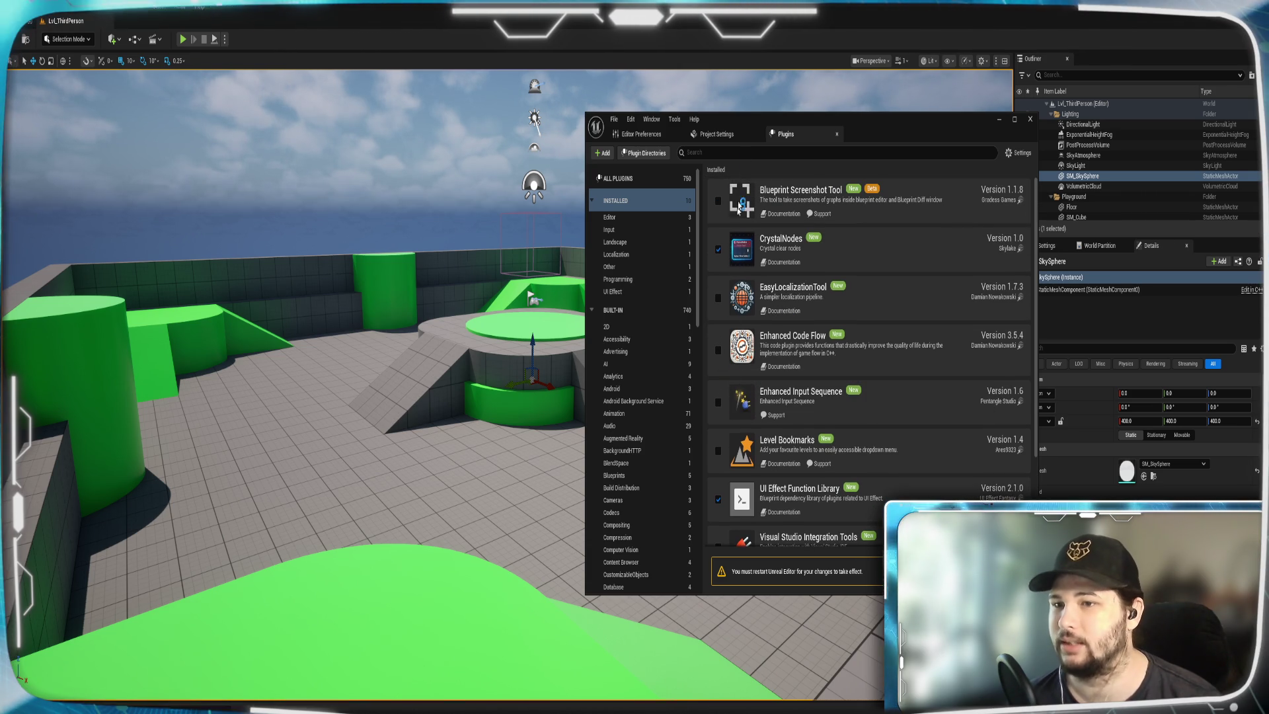
pyautogui.click(715, 134)
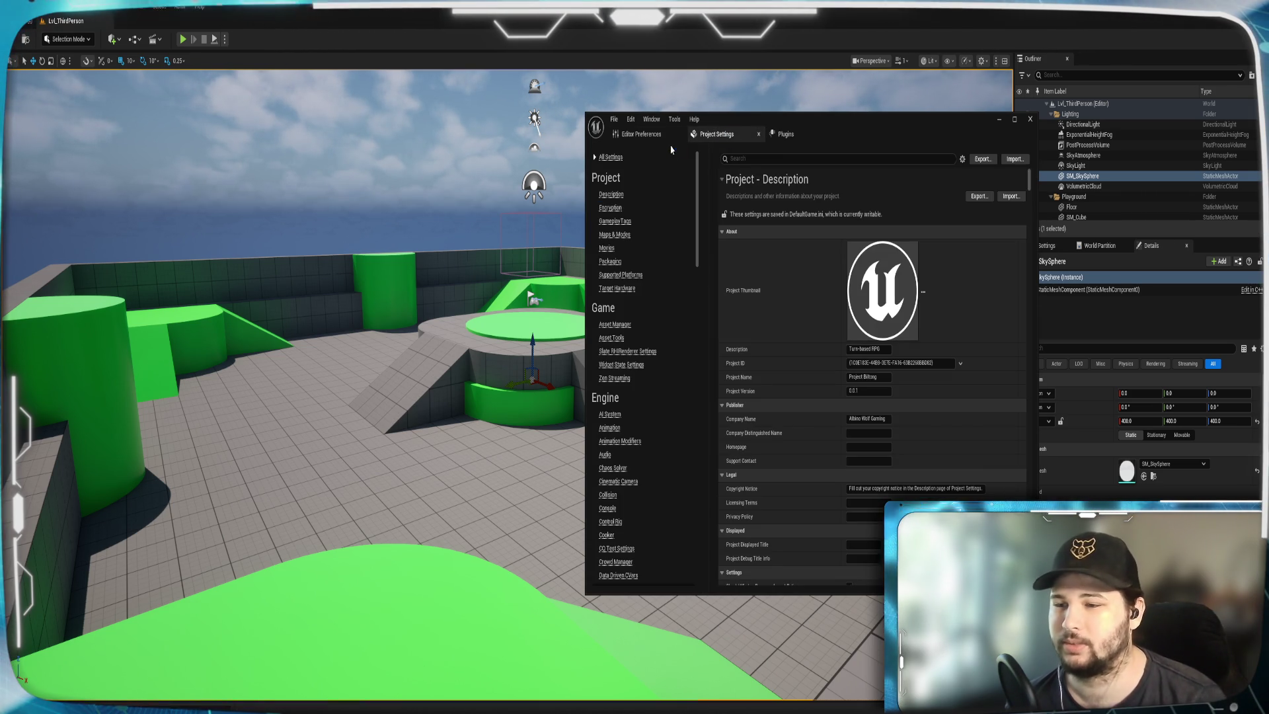
pyautogui.click(1003, 119)
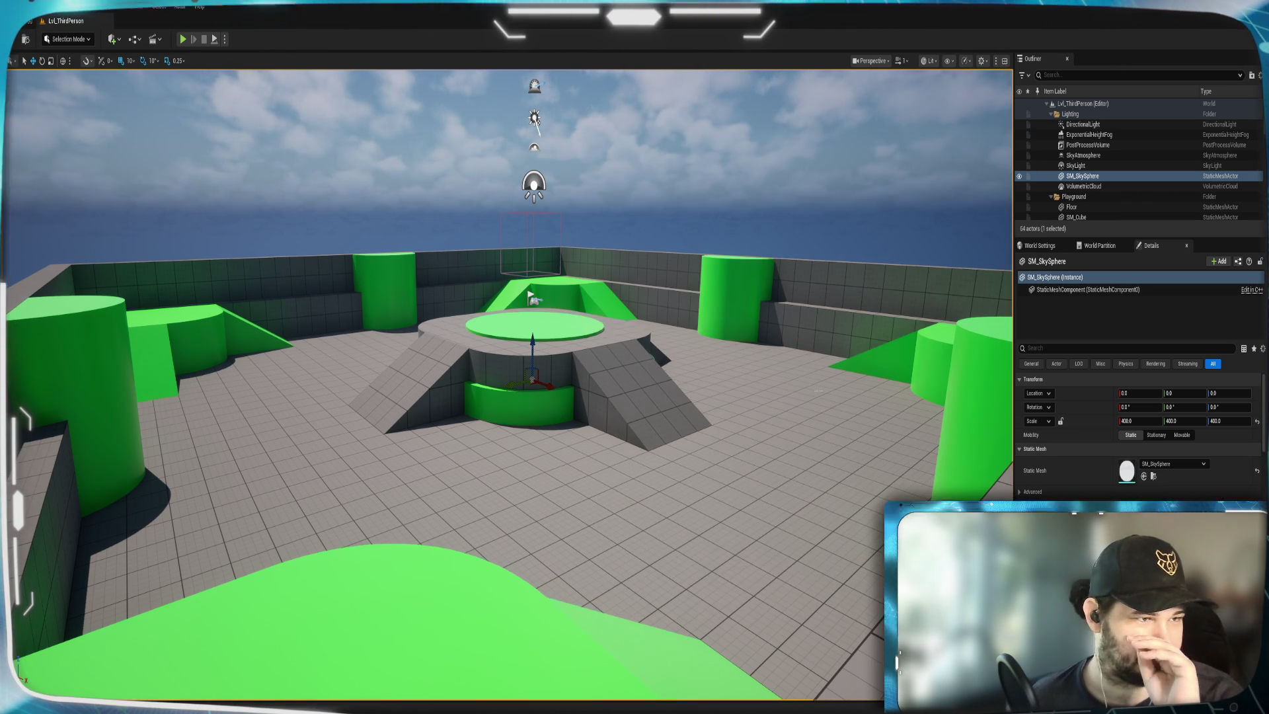
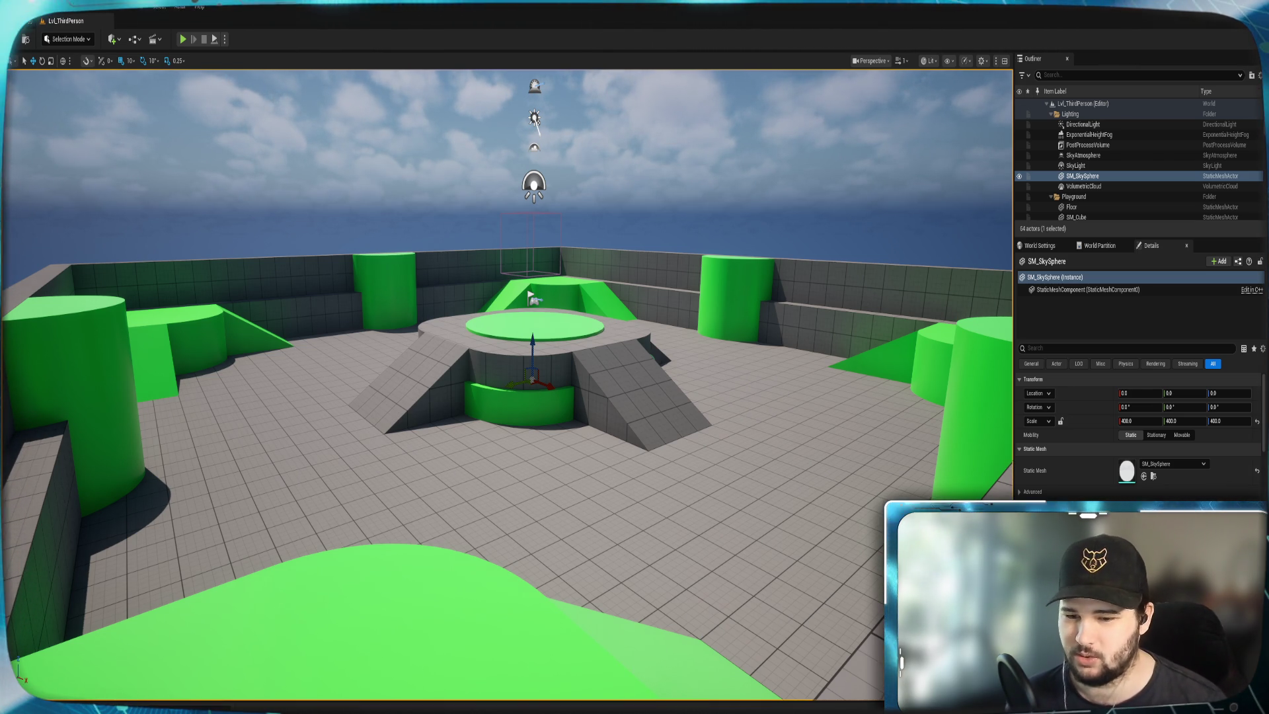
# Restore the floating Content Browser 1 window from the taskbar preview.
pyautogui.moveTo(587, 708)
pyautogui.moveTo(477, 678)
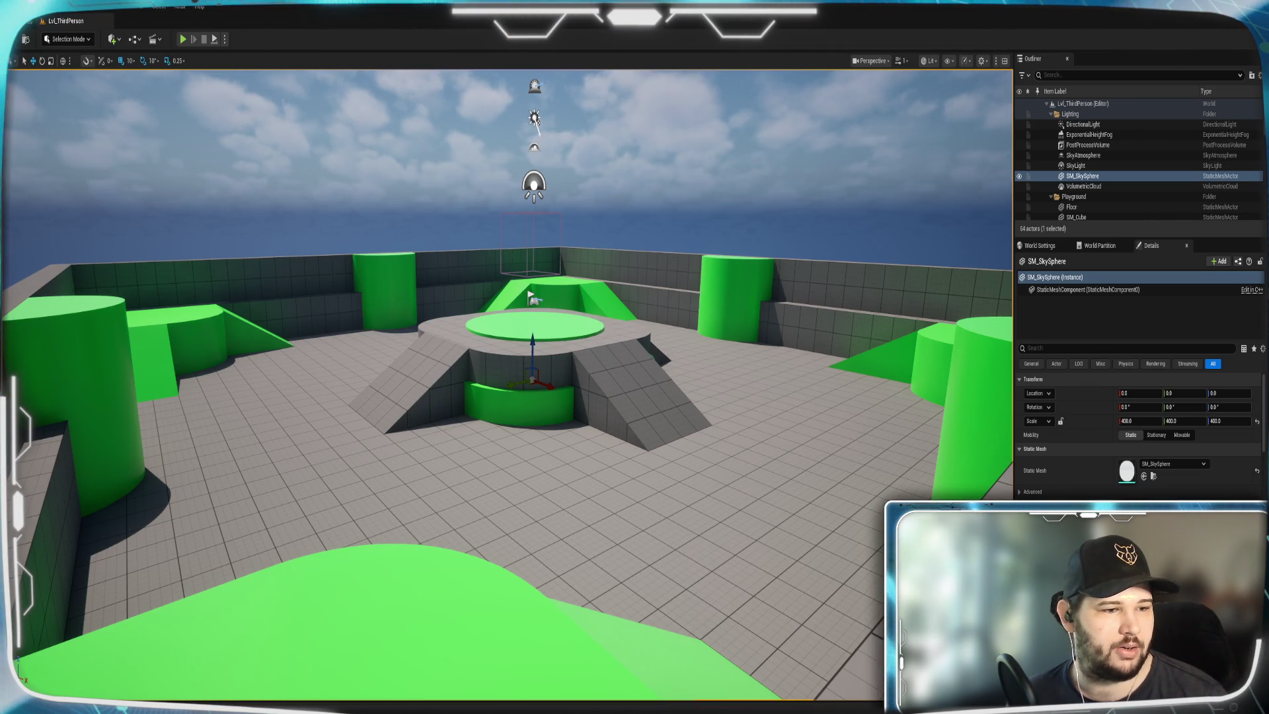
pyautogui.click(286, 709)
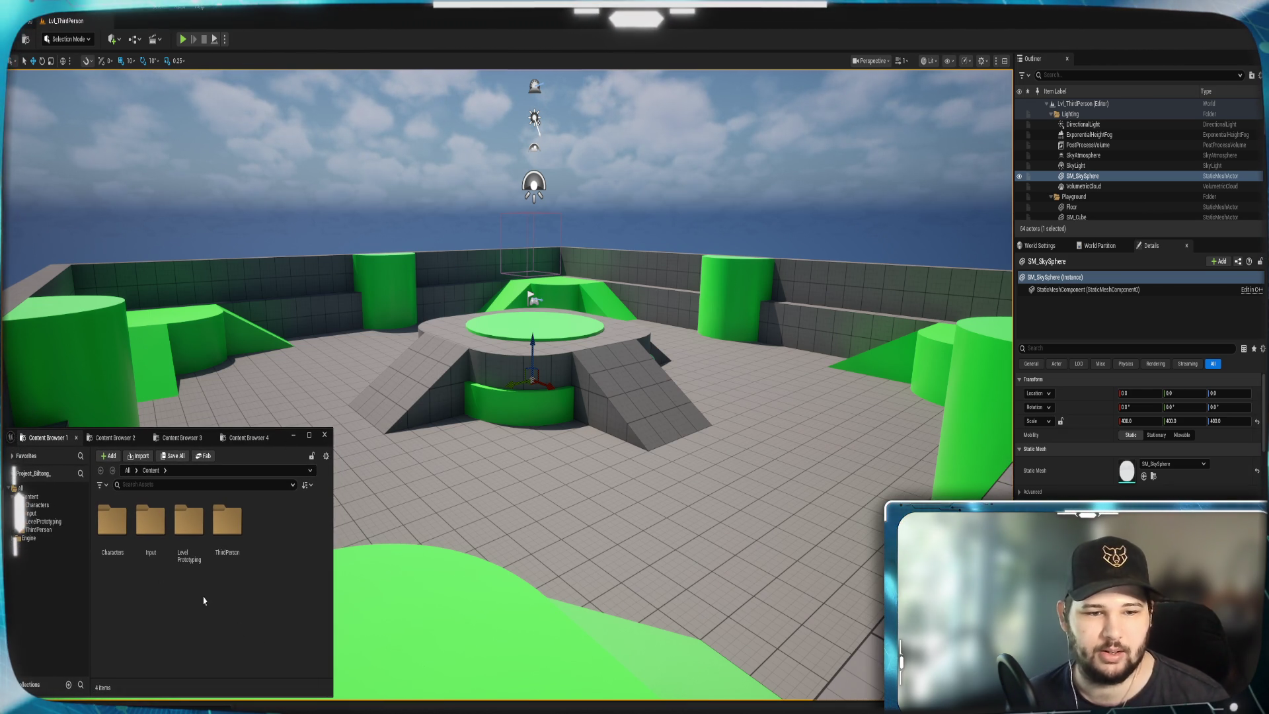
# Rename the ThirdPerson folder to ThirdPerson_Template and confirm the warning message.
pyautogui.doubleClick(227, 521)
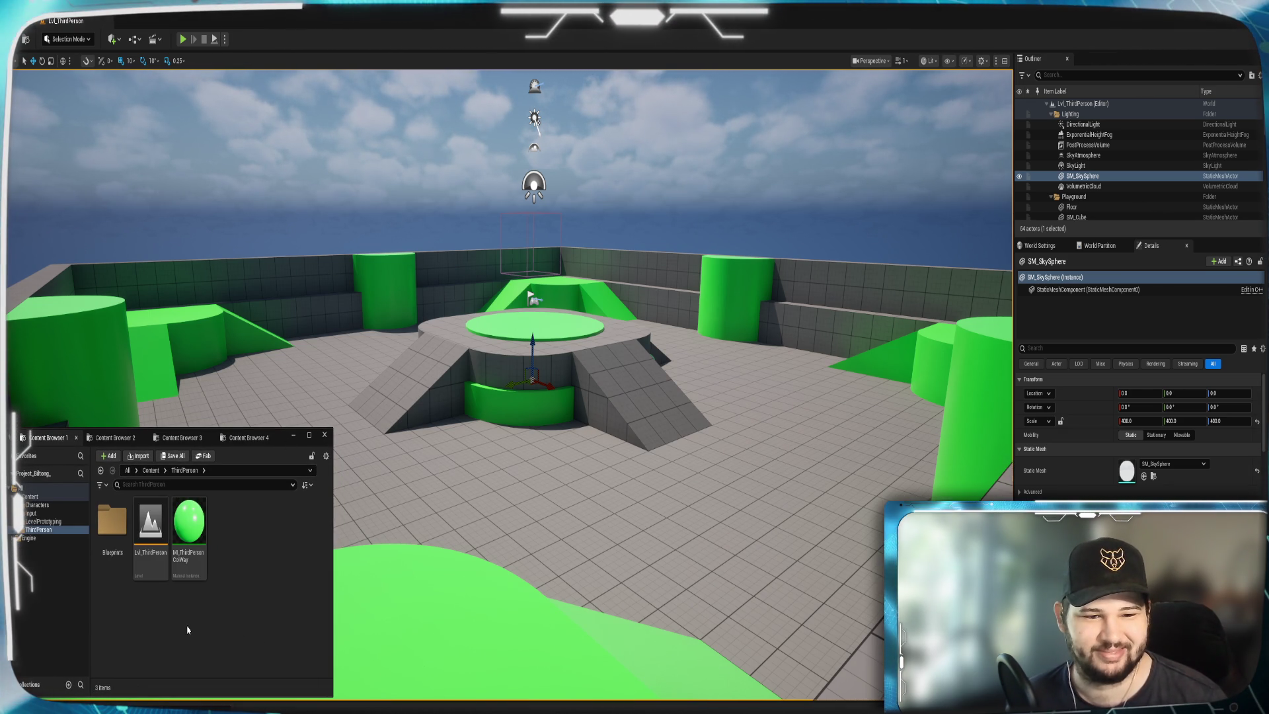
pyautogui.click(149, 470)
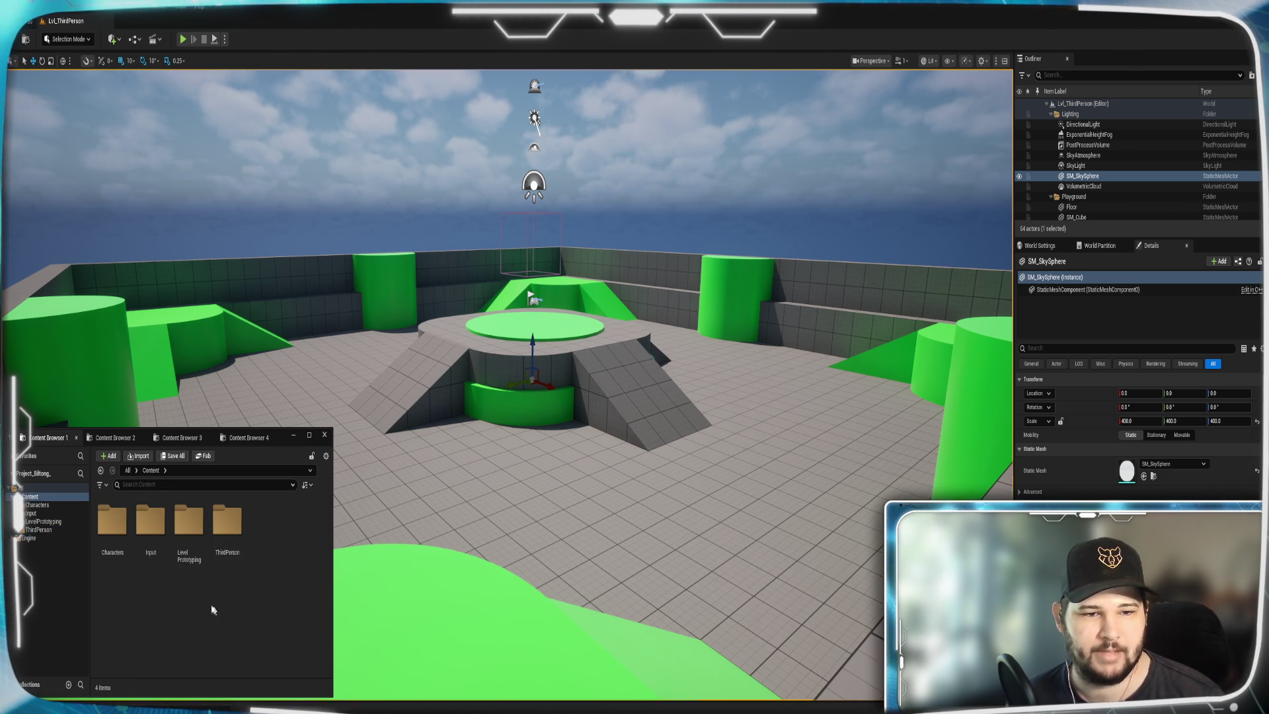
pyautogui.rightClick(238, 579)
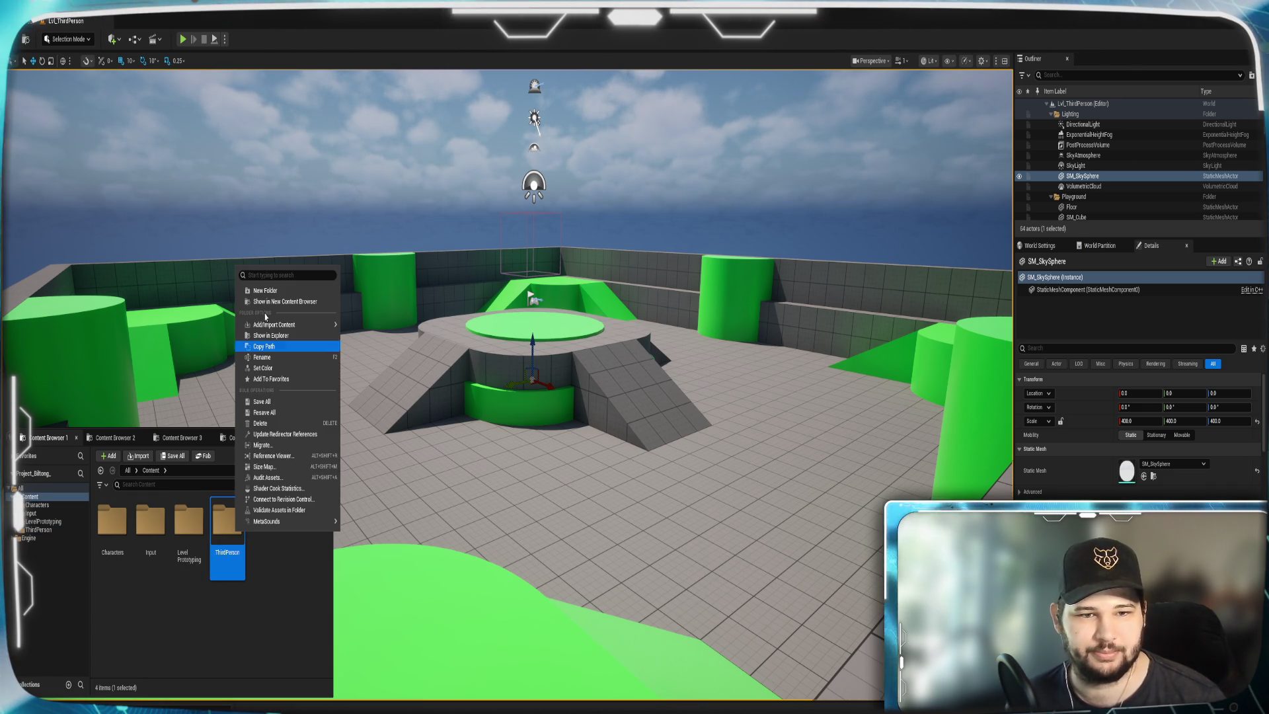
pyautogui.click(273, 358)
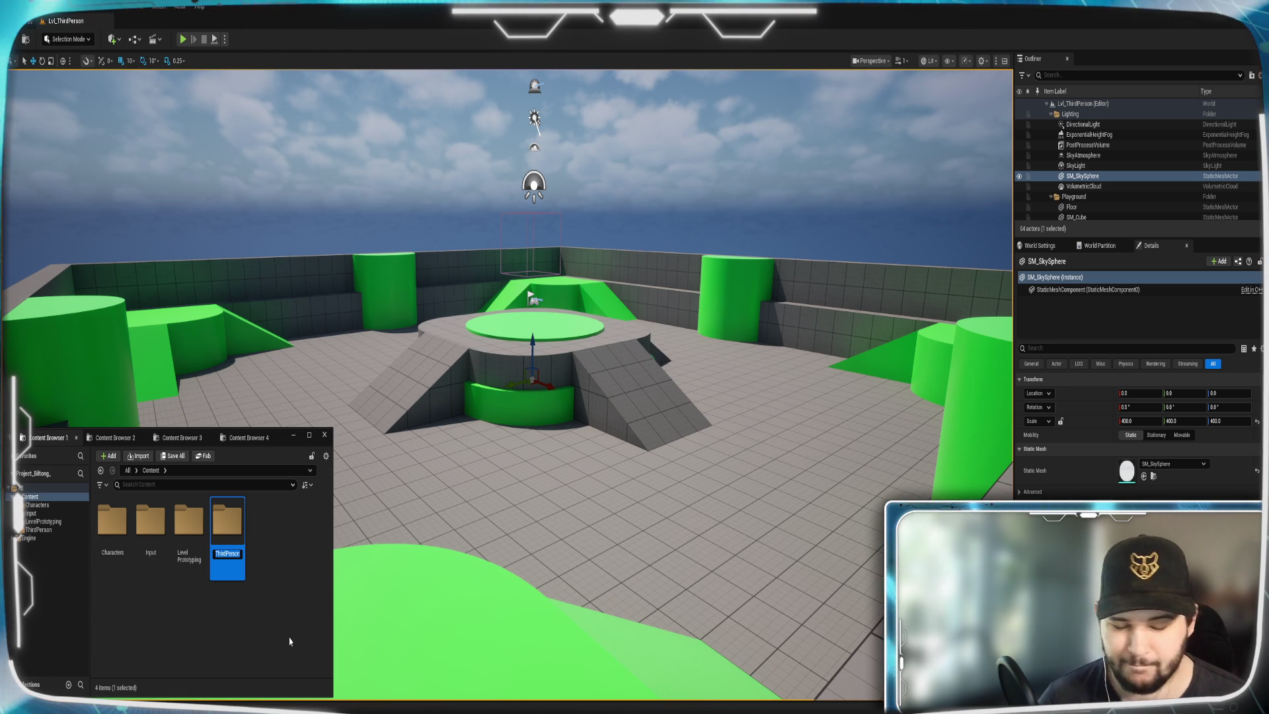
pyautogui.press('Return')
pyautogui.write('_Template')
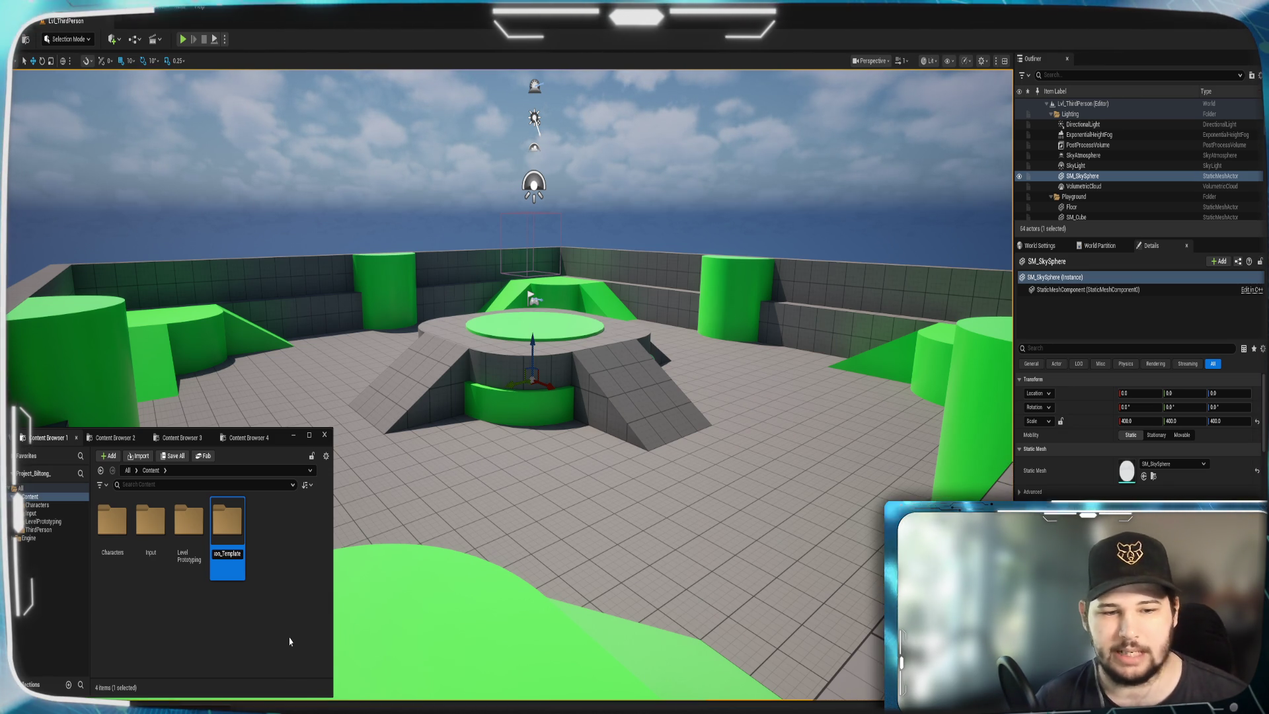
pyautogui.press('Return')
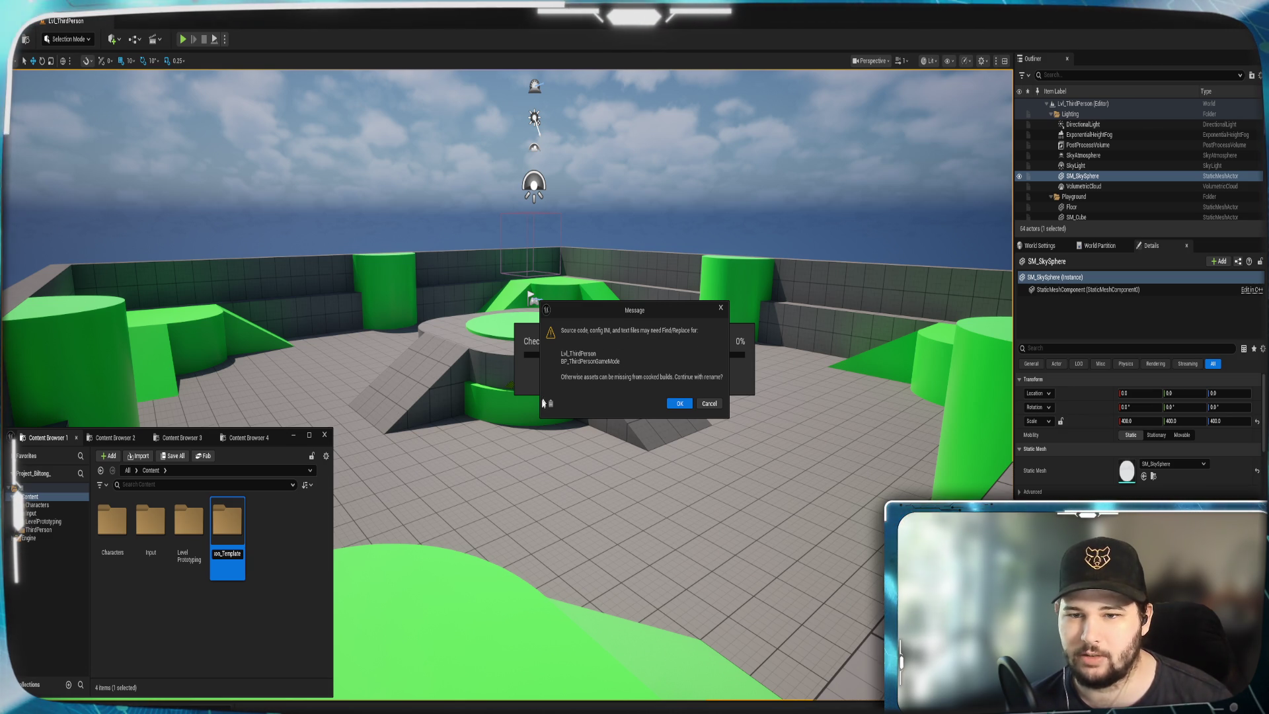
pyautogui.click(679, 403)
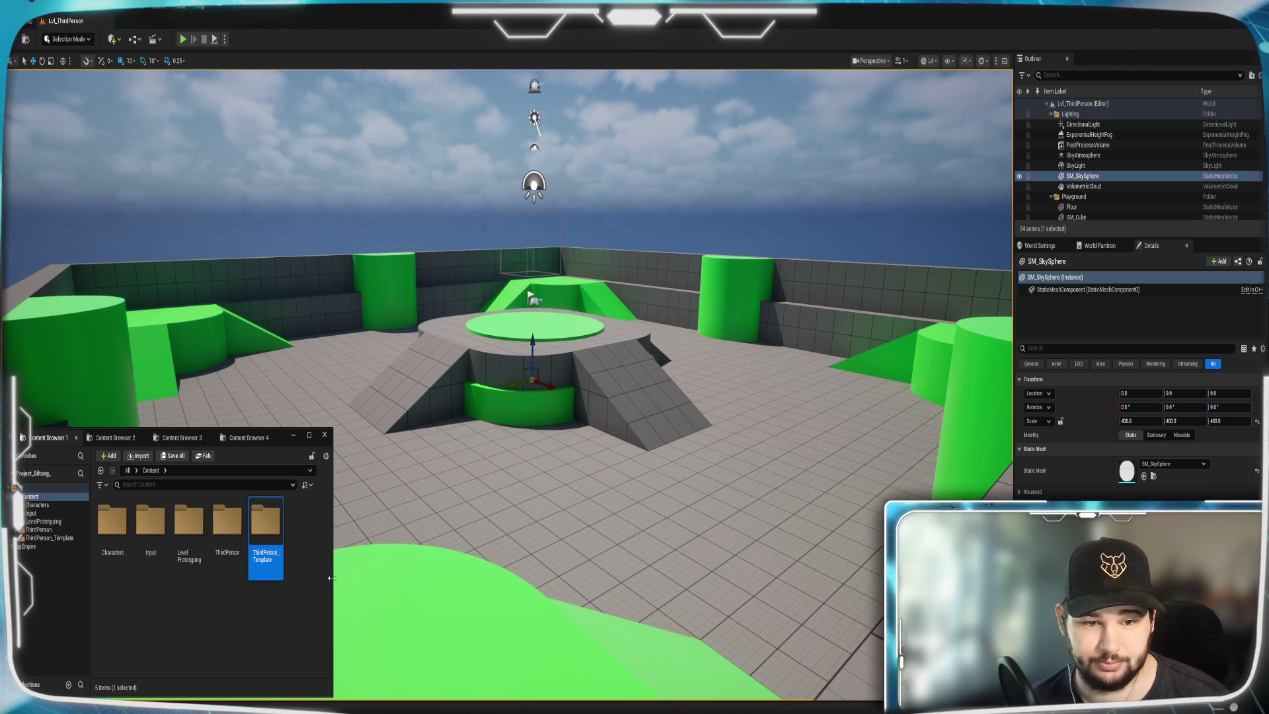
pyautogui.click(270, 621)
pyautogui.click(226, 522)
pyautogui.doubleClick(218, 539)
pyautogui.doubleClick(112, 526)
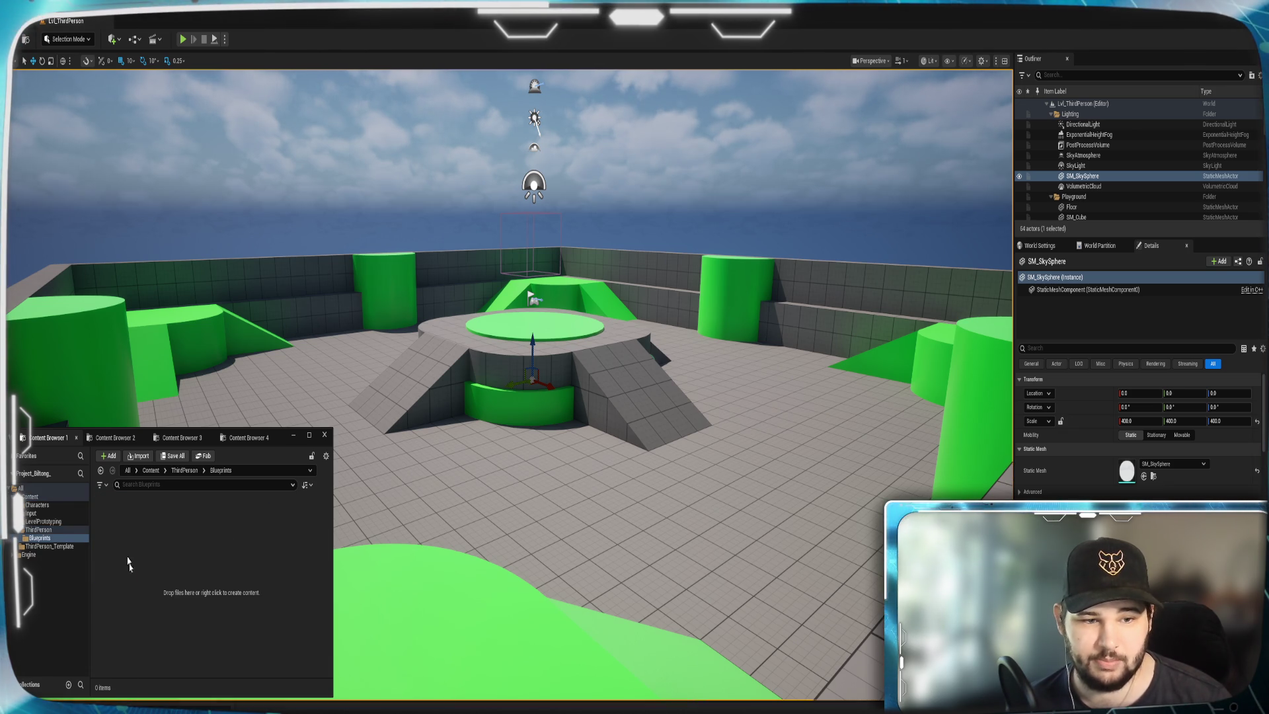
pyautogui.click(185, 470)
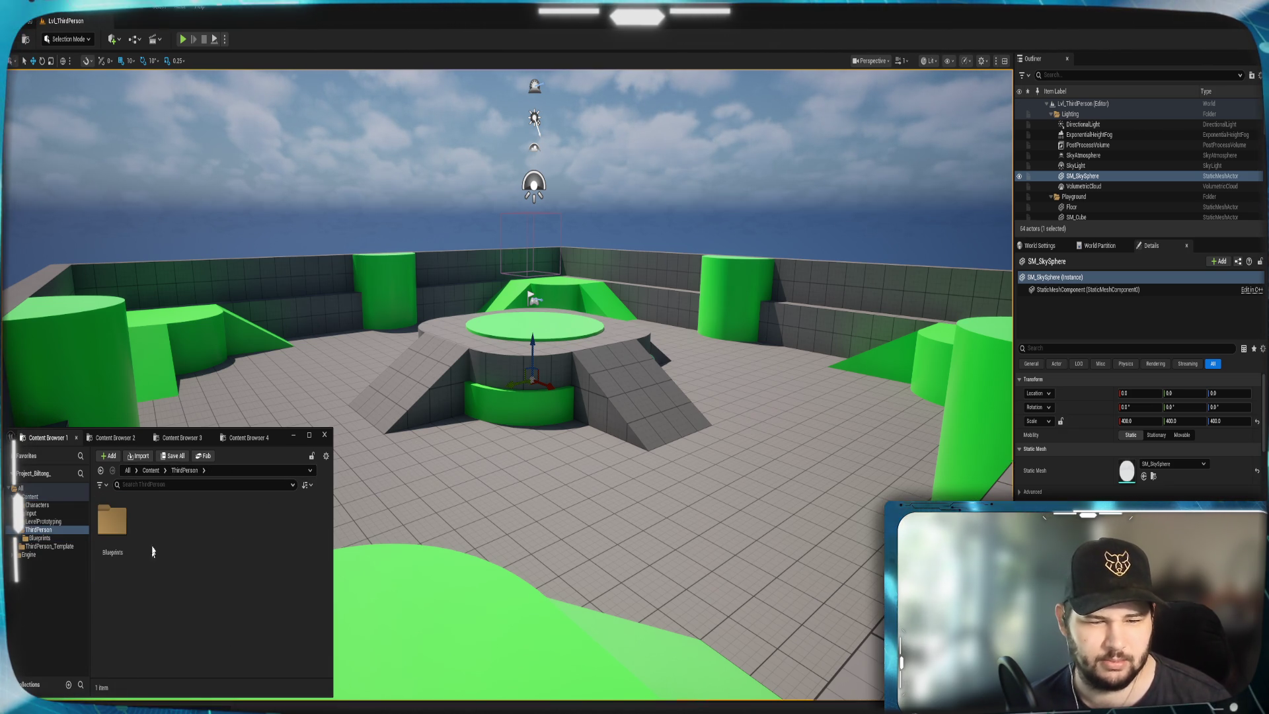
pyautogui.click(151, 470)
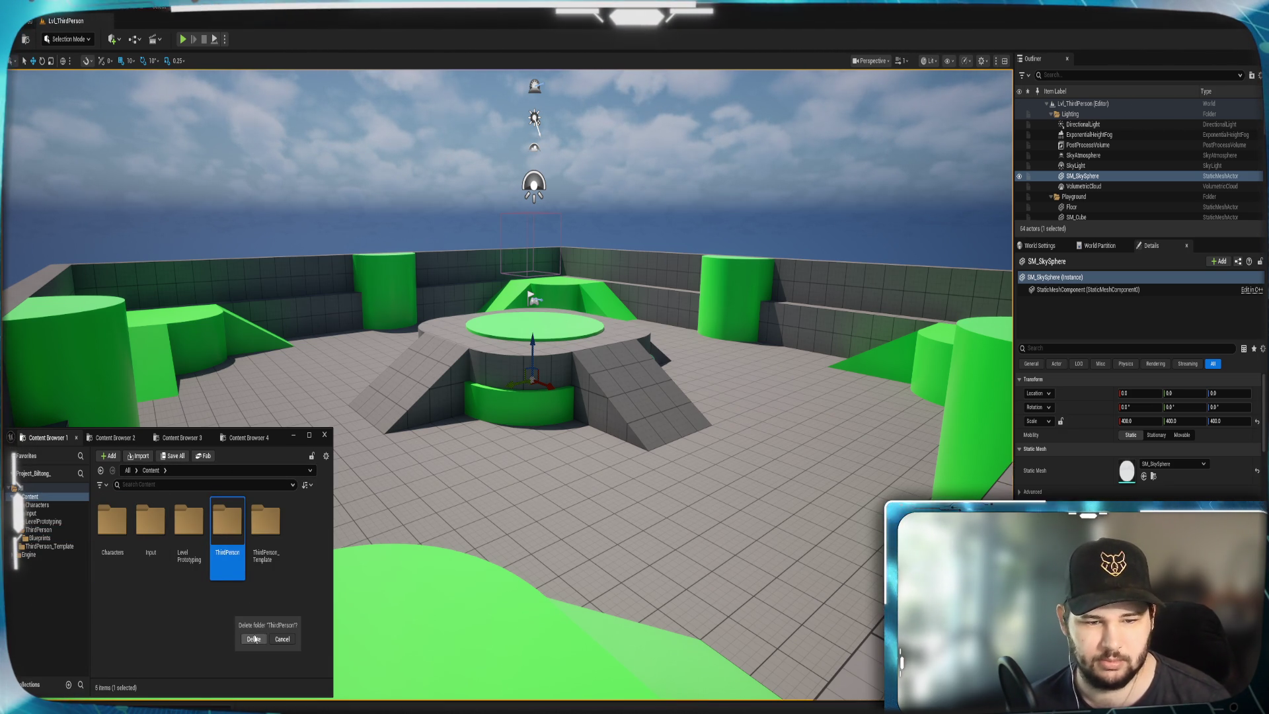
pyautogui.click(251, 639)
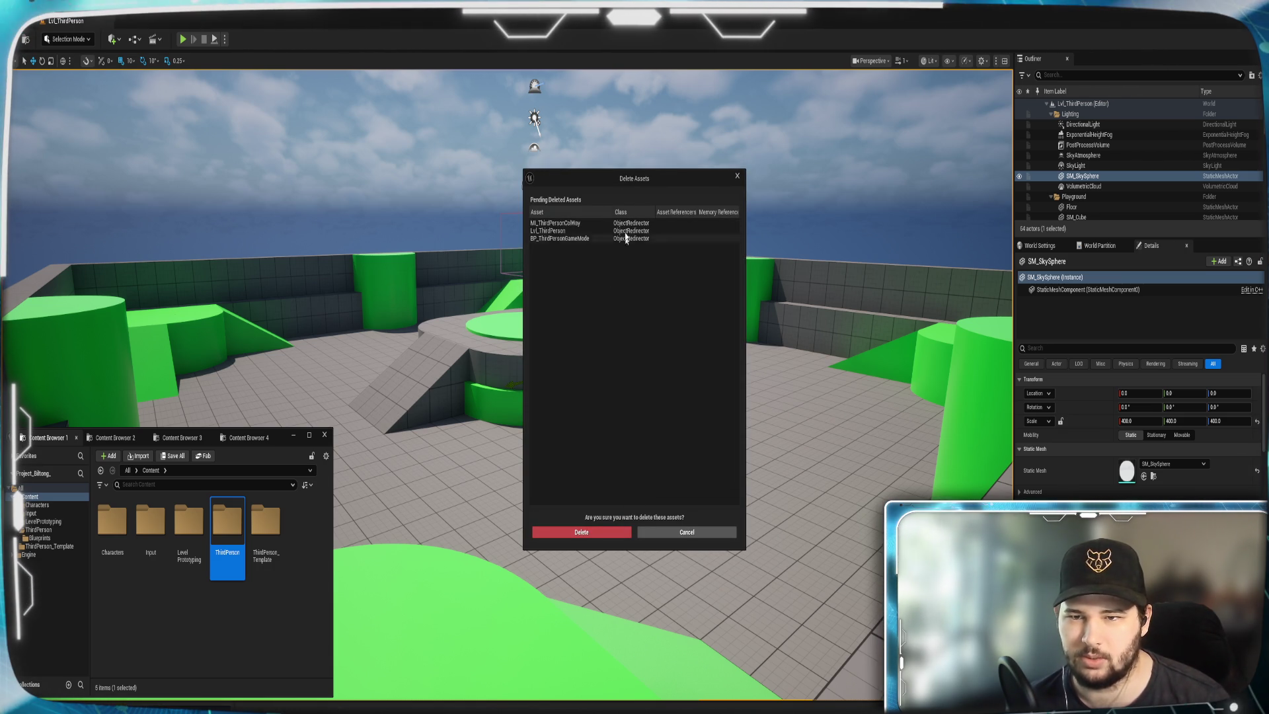
pyautogui.click(670, 534)
pyautogui.click(175, 613)
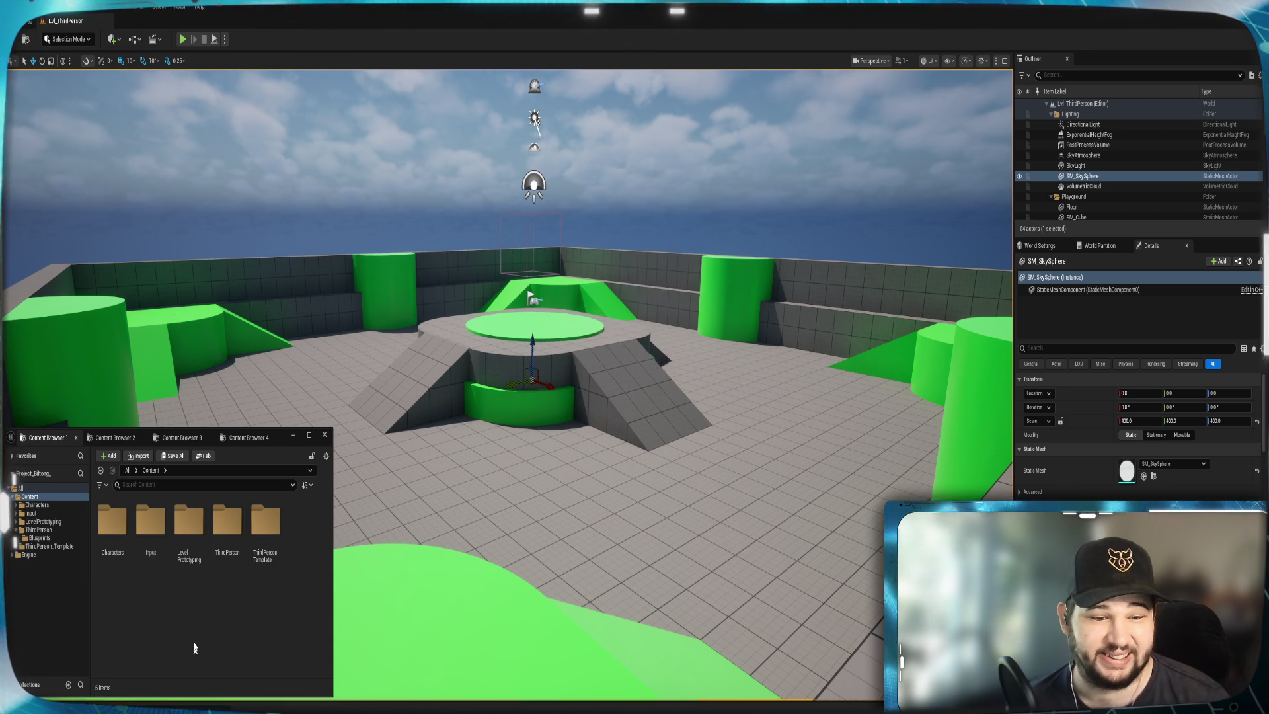
# Create a new folder named Levels in Content.
pyautogui.rightClick(172, 618)
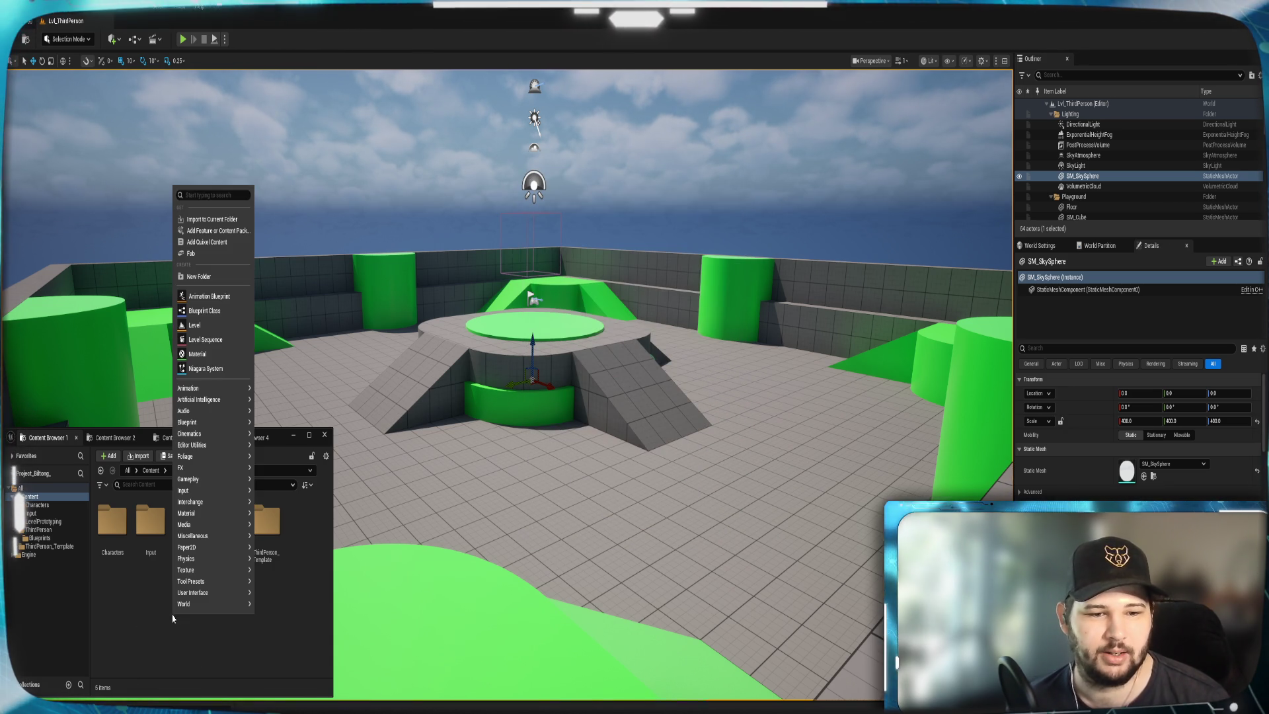
pyautogui.click(180, 631)
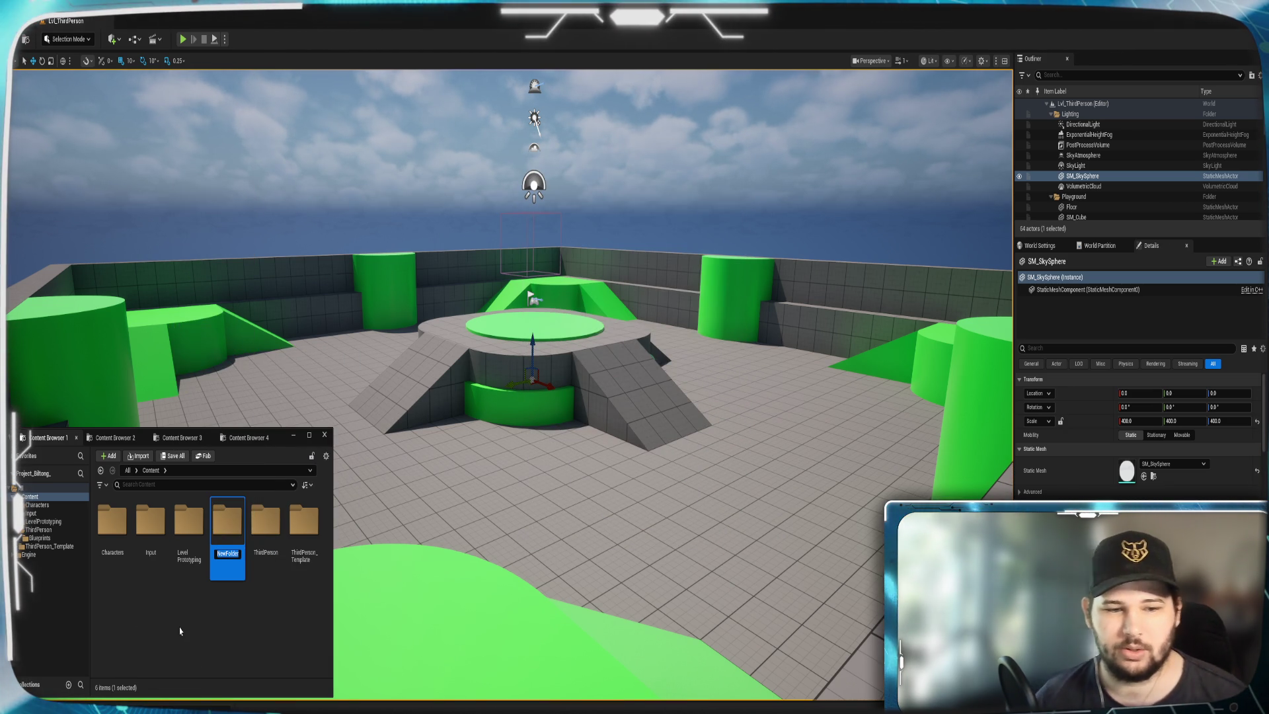
pyautogui.write('Levels')
pyautogui.press('Return')
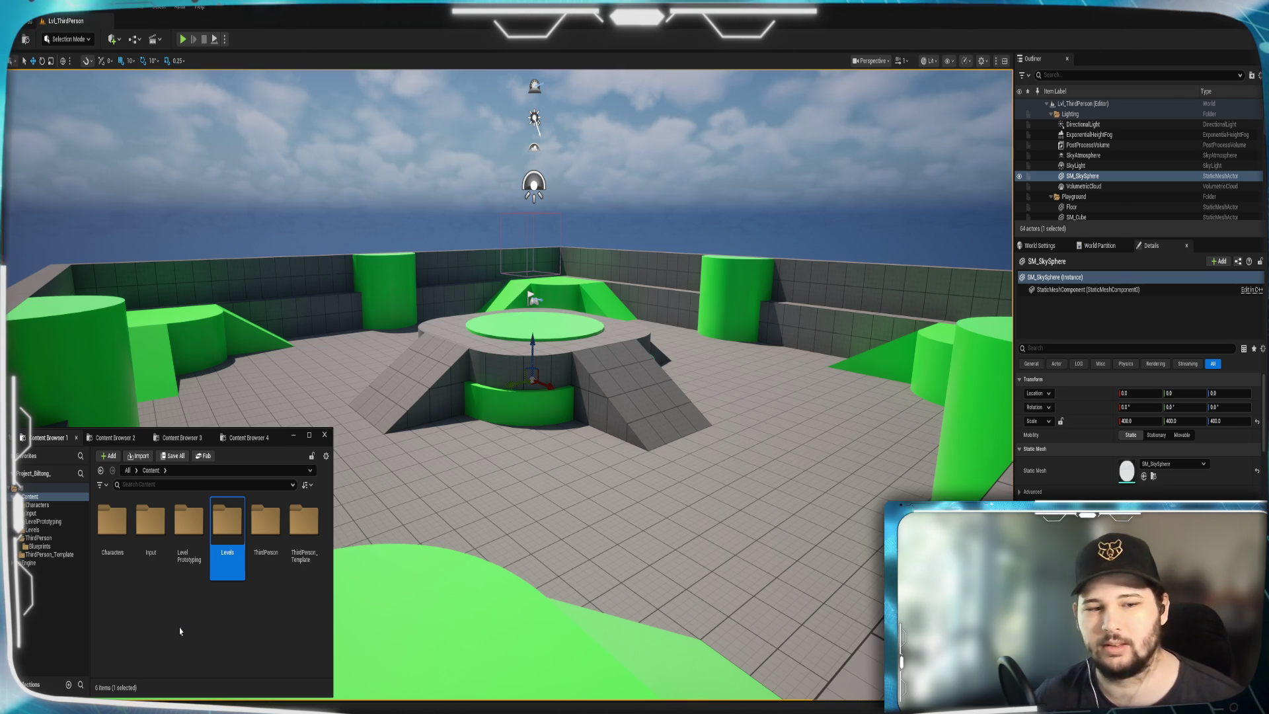
pyautogui.click(180, 631)
# Move the ThirdPerson_Template folder into Levels and confirm the move.
pyautogui.moveTo(286, 533); pyautogui.dragTo(228, 525)
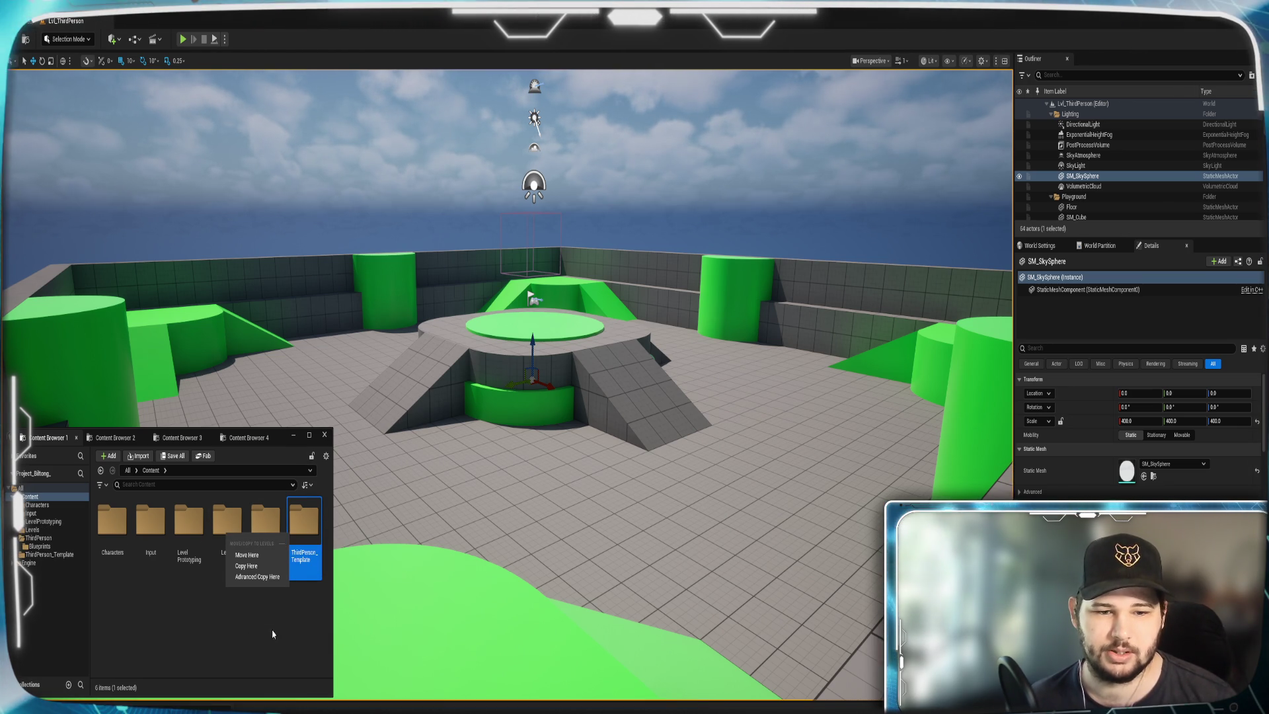
pyautogui.click(247, 555)
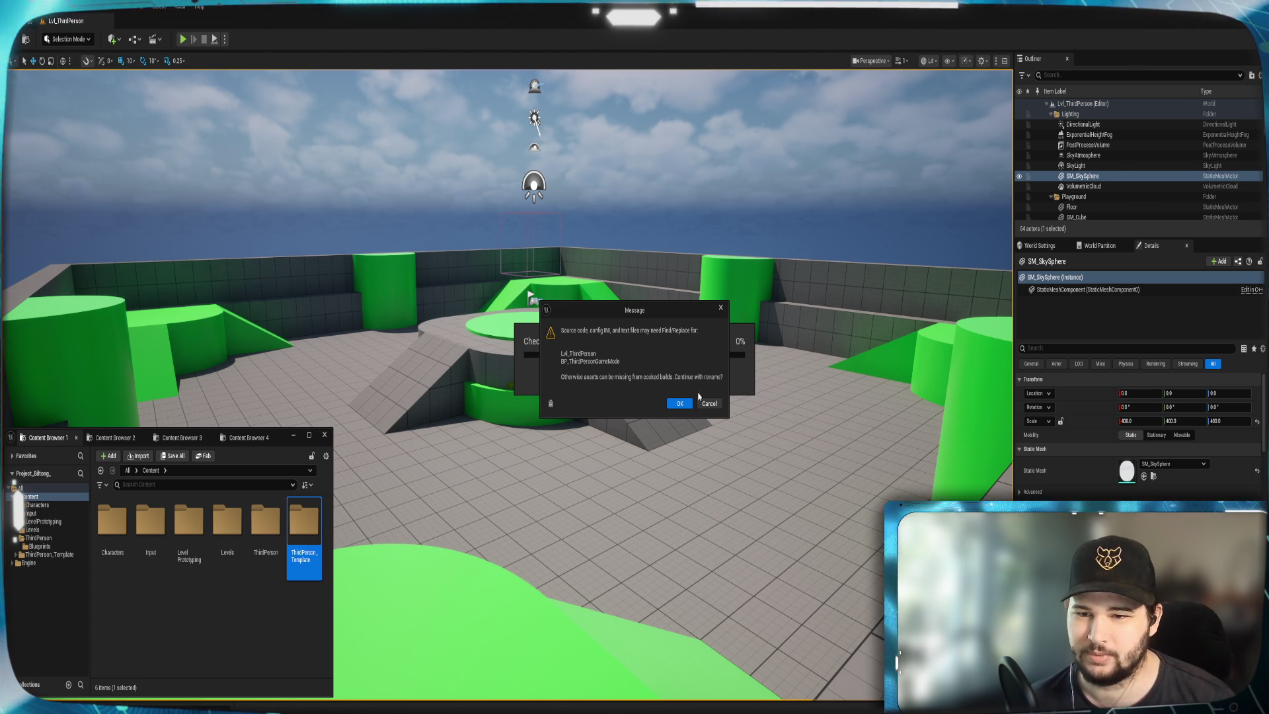
pyautogui.click(679, 403)
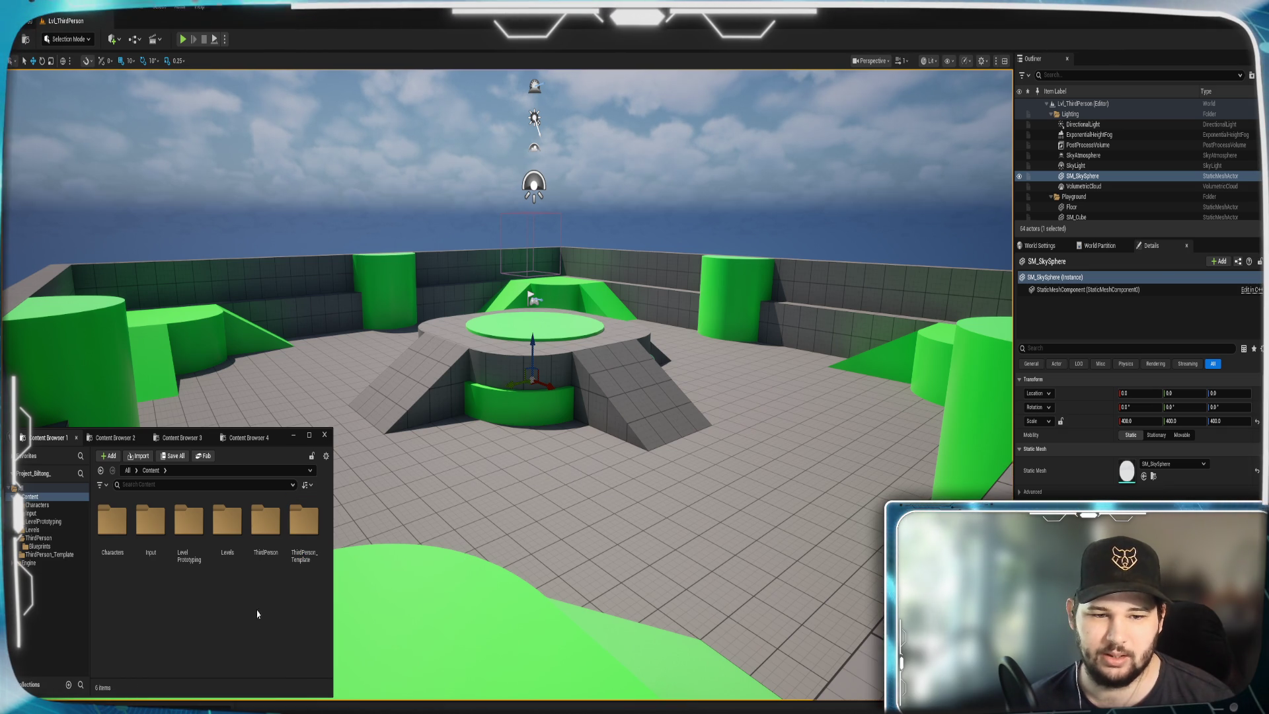
# Check Levels and ThirdPerson_Template/Blueprints, then return to the Content folder.
pyautogui.click(230, 523)
pyautogui.doubleClick(229, 523)
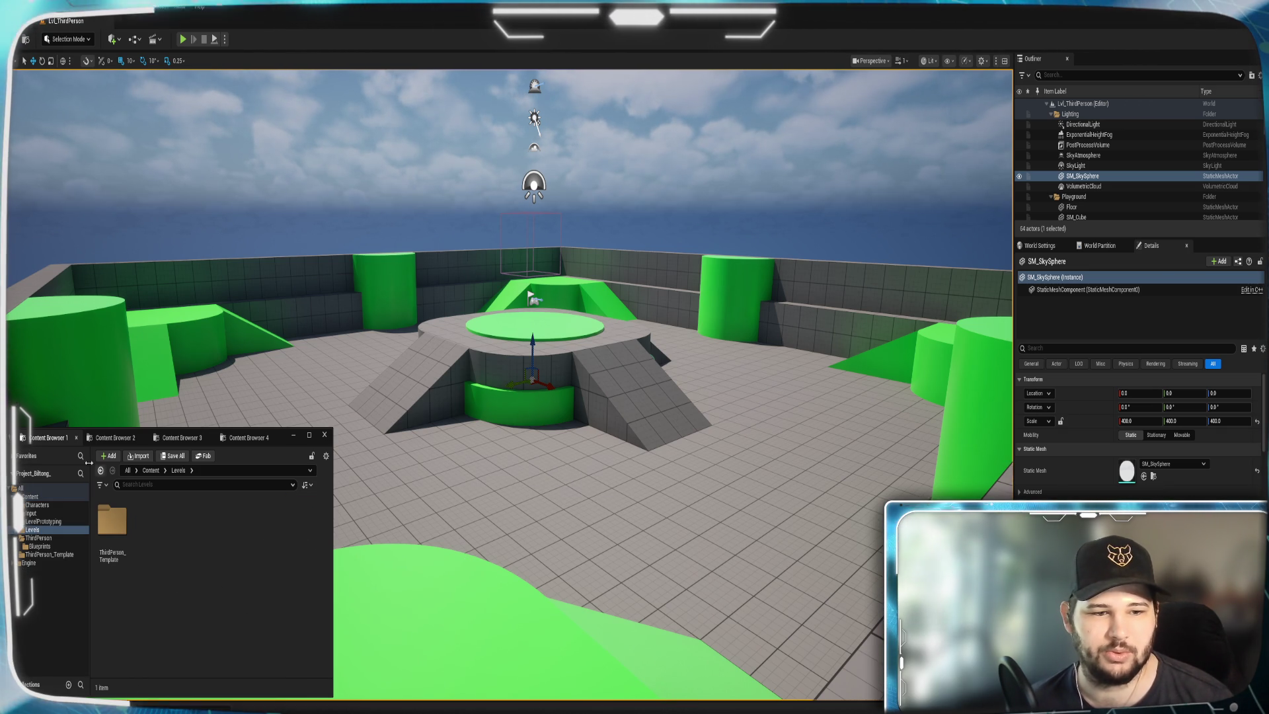
pyautogui.click(150, 470)
pyautogui.doubleClick(304, 521)
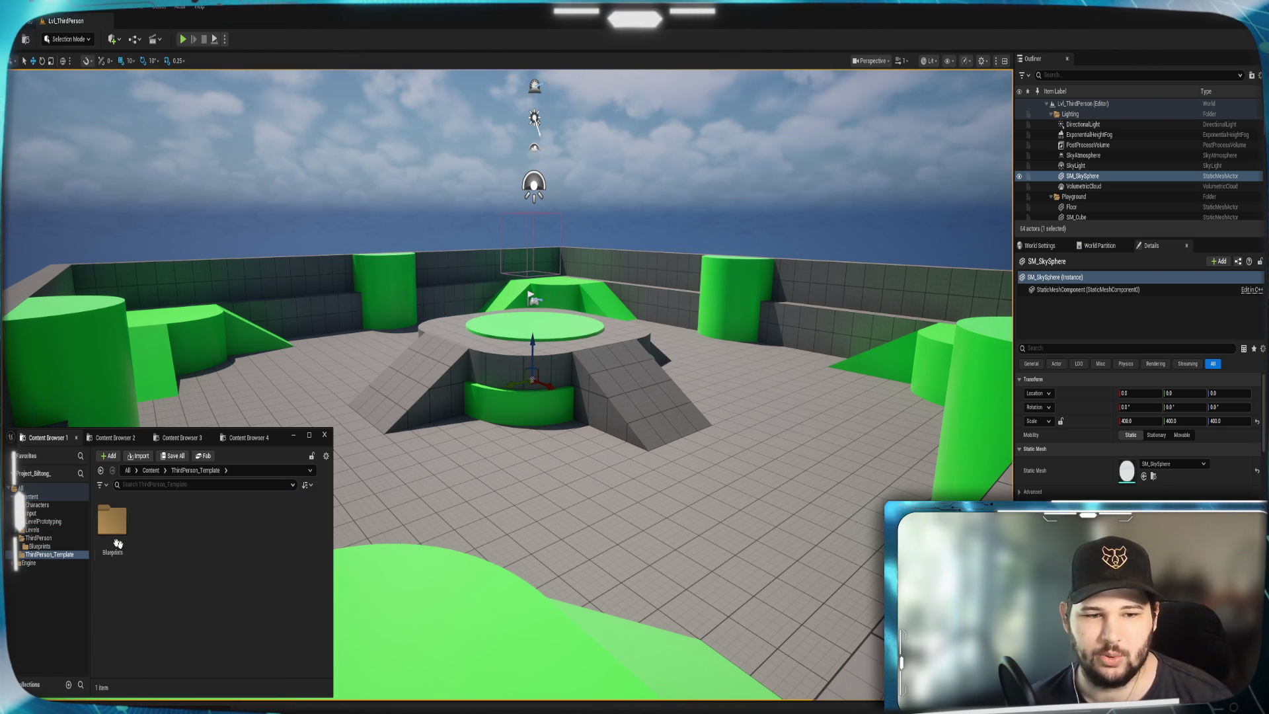
pyautogui.doubleClick(112, 521)
pyautogui.click(192, 471)
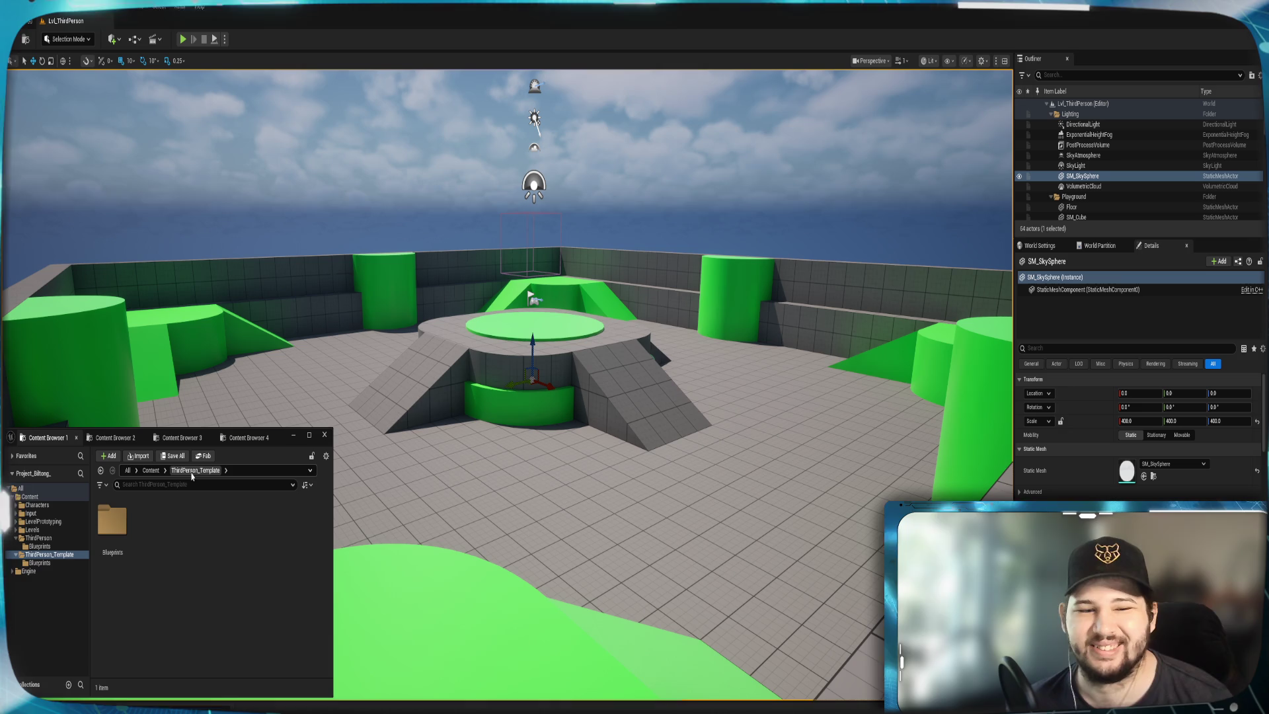
pyautogui.click(151, 470)
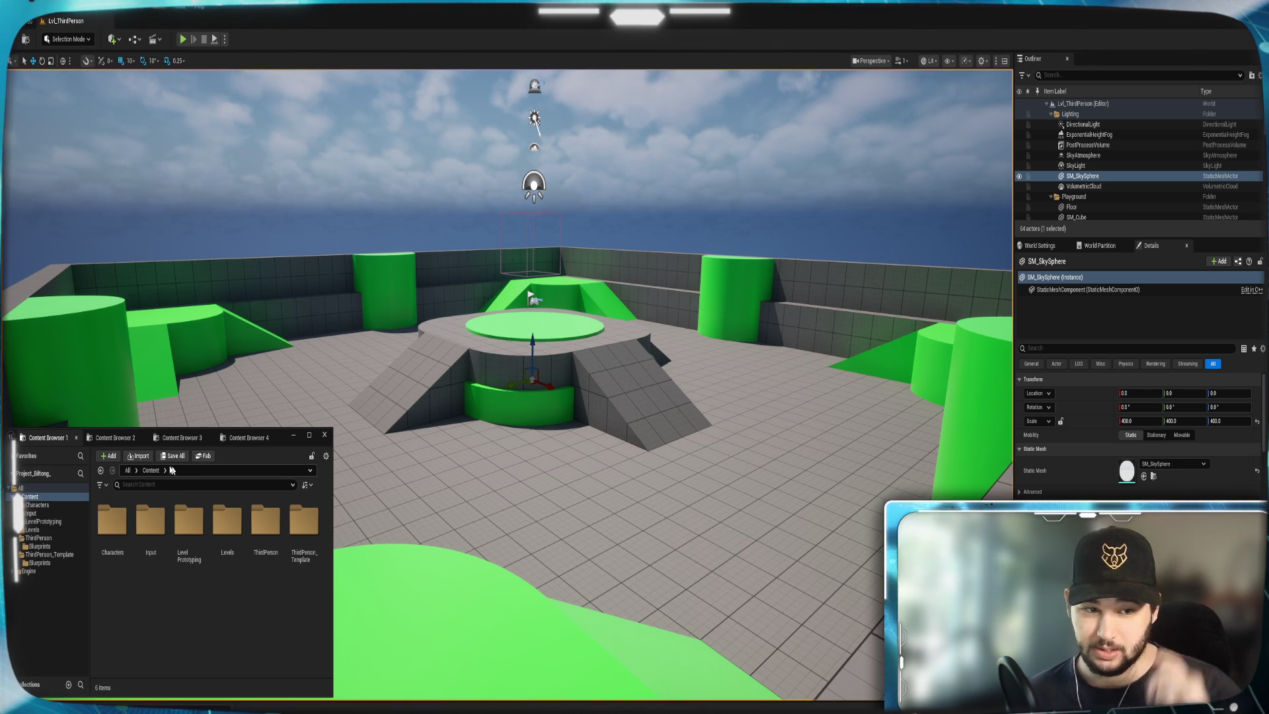
# Create a UserInterface folder in Content.
pyautogui.click(109, 456)
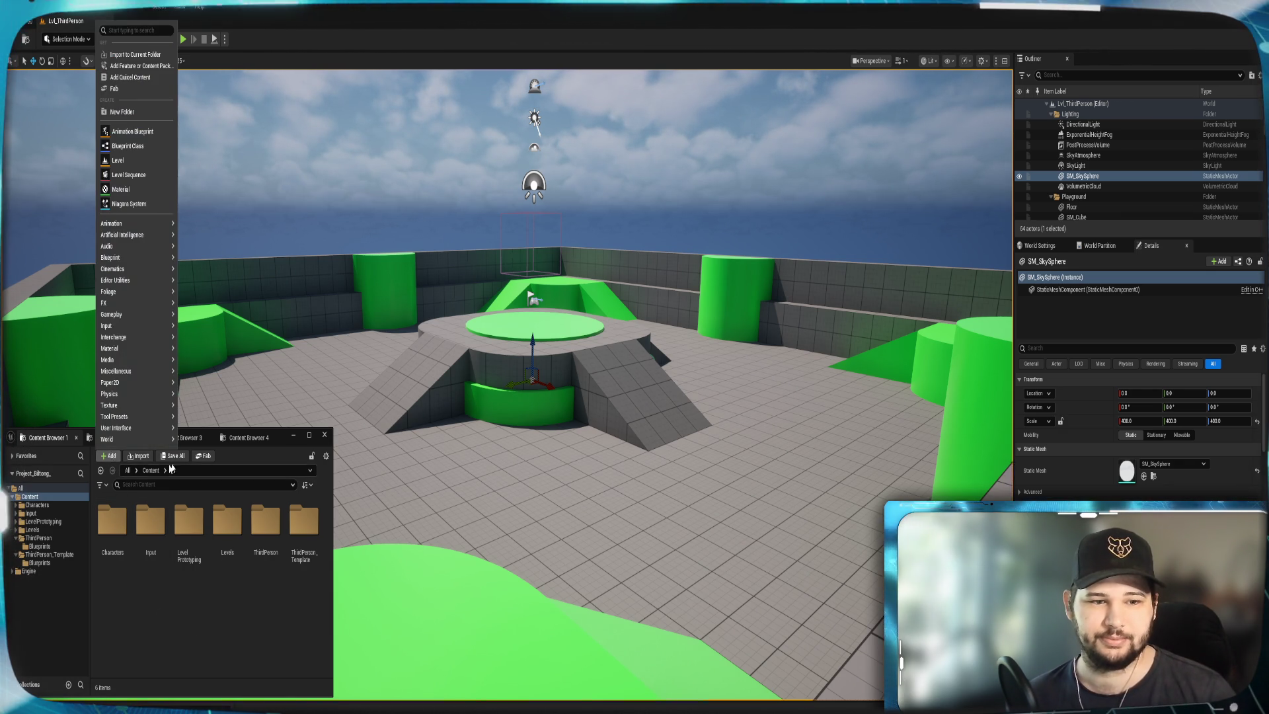
pyautogui.click(126, 112)
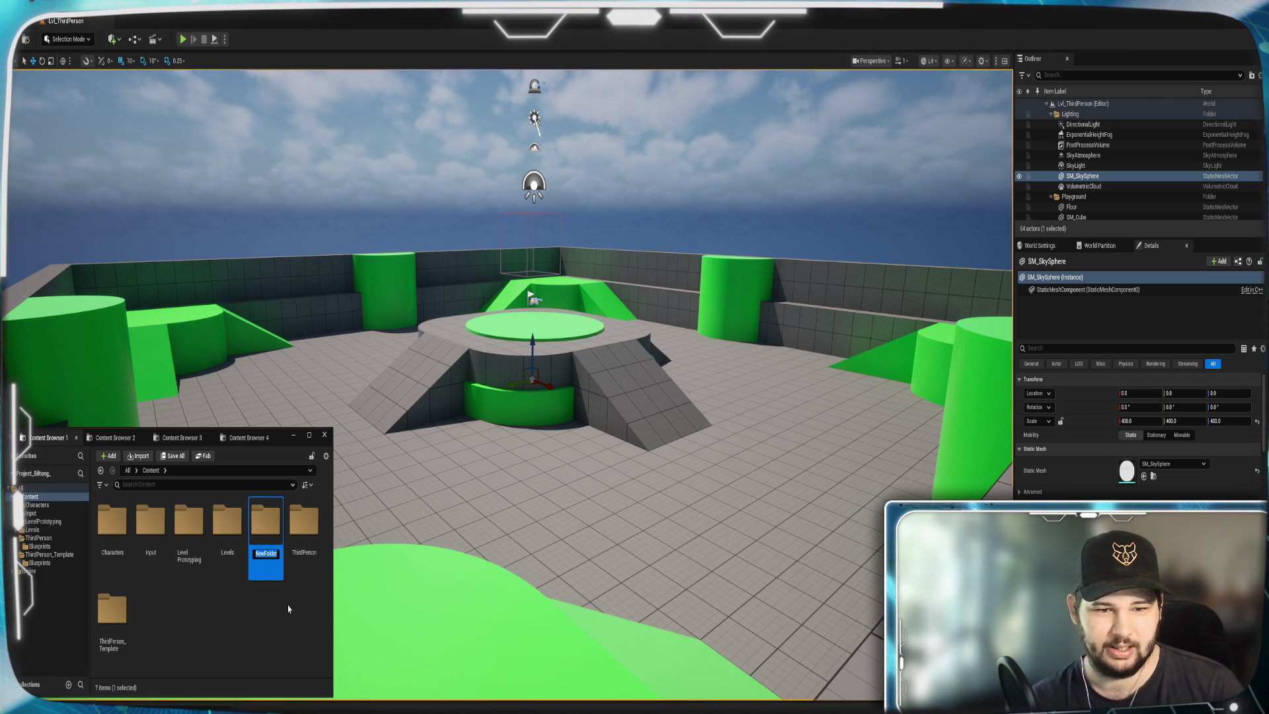
pyautogui.write('ser Interface')
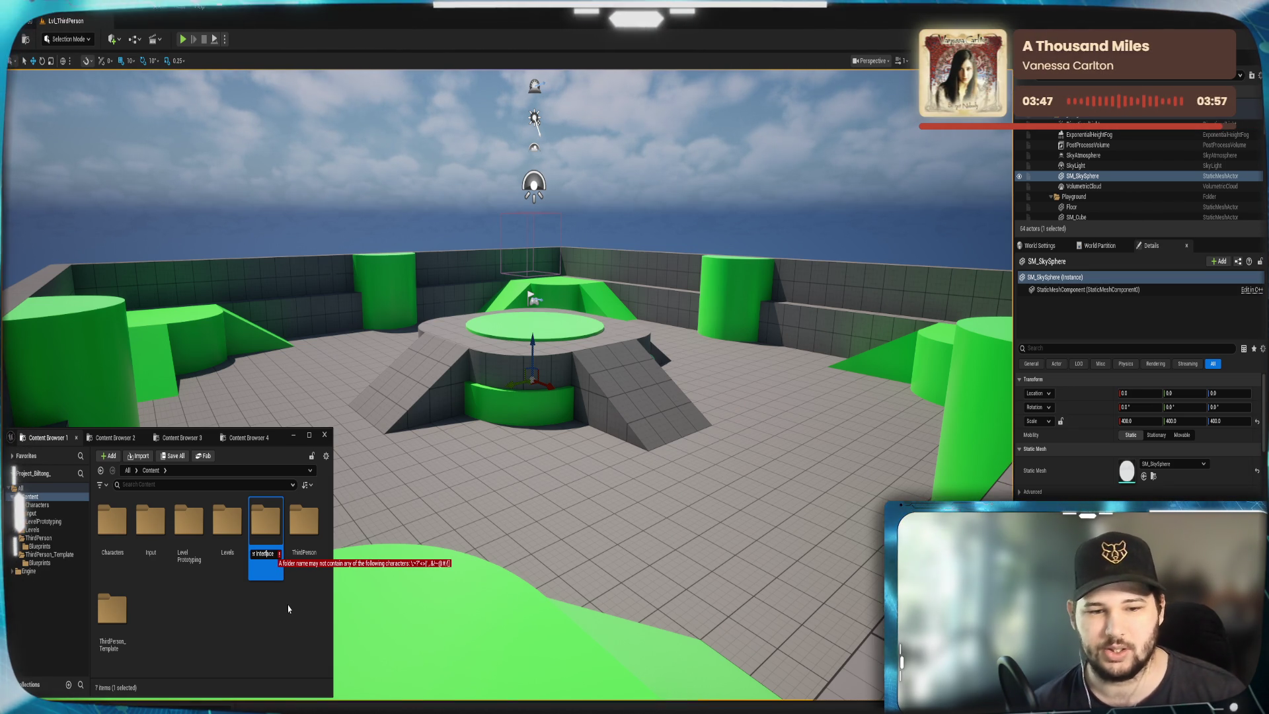
pyautogui.press('Return')
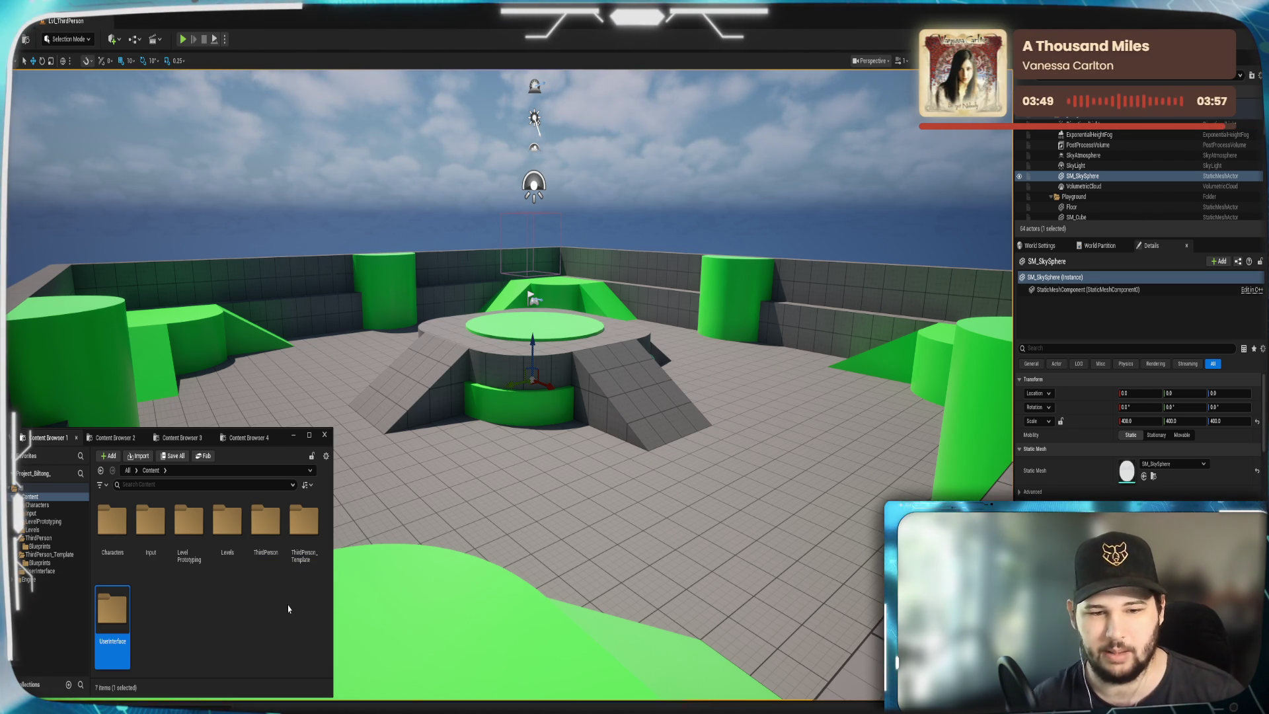
pyautogui.click(218, 624)
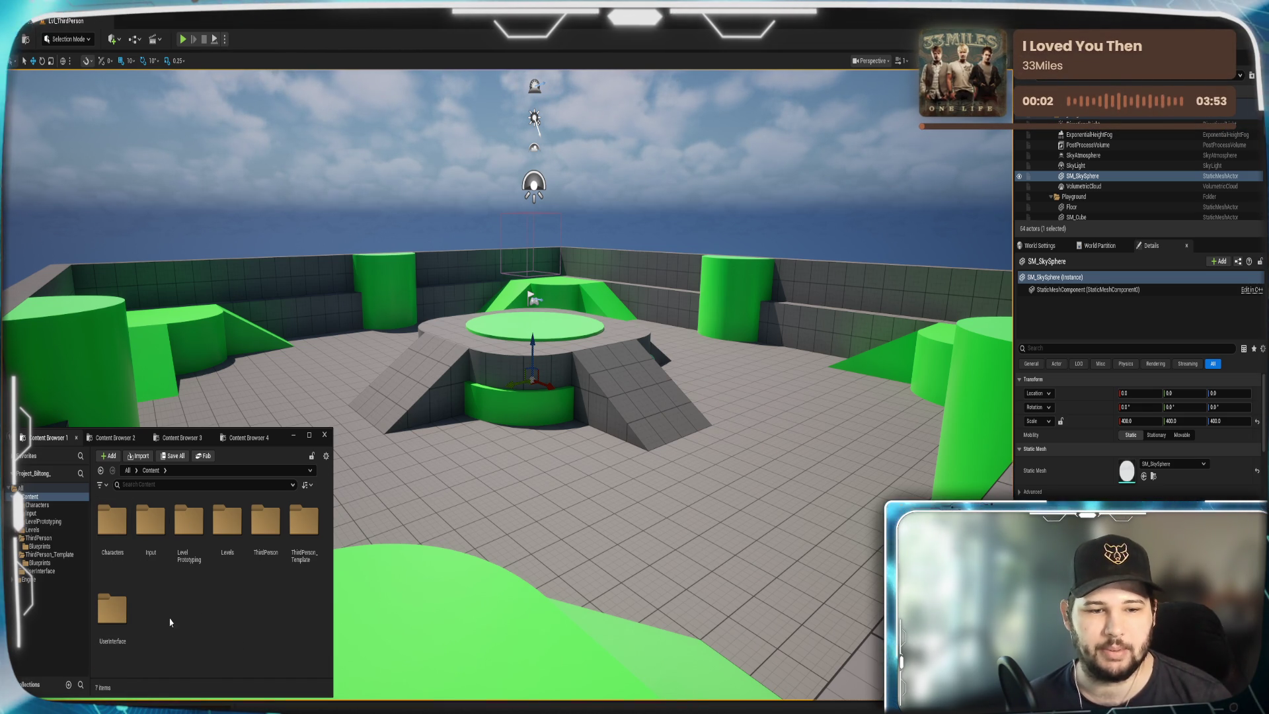
# Create two more Content folders named GameModes and SavedData.
pyautogui.rightClick(199, 614)
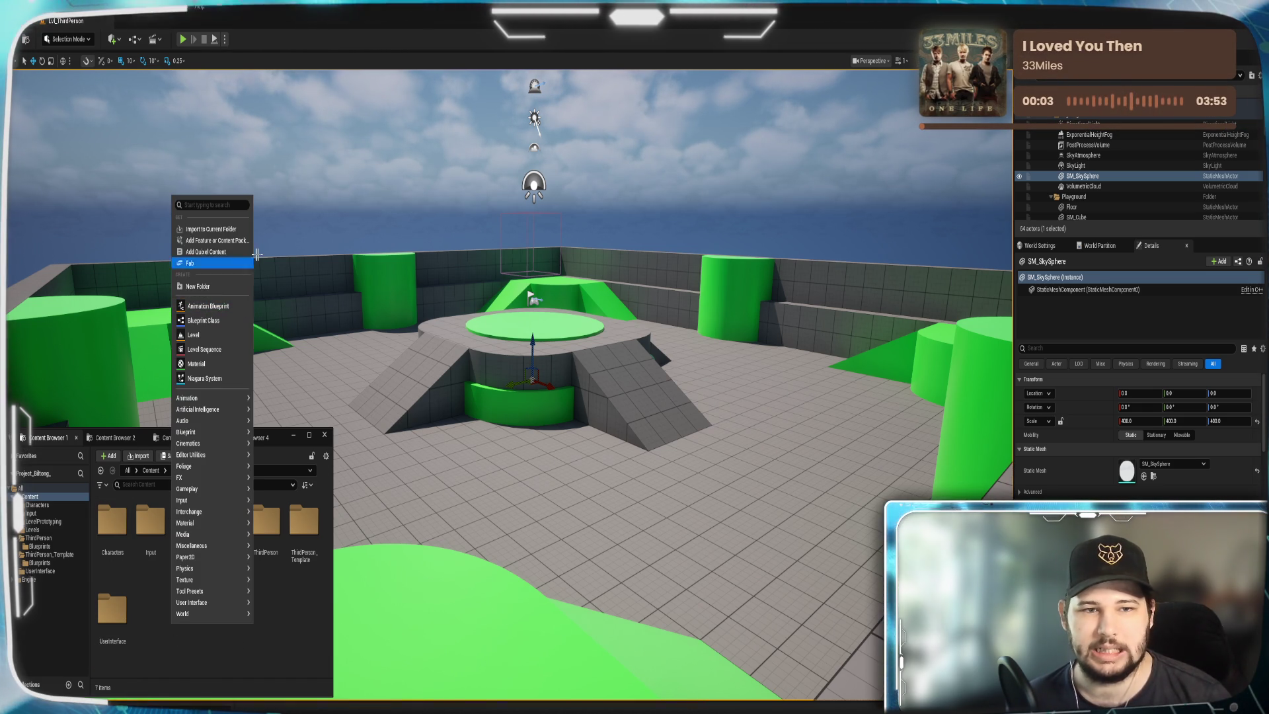
pyautogui.click(212, 287)
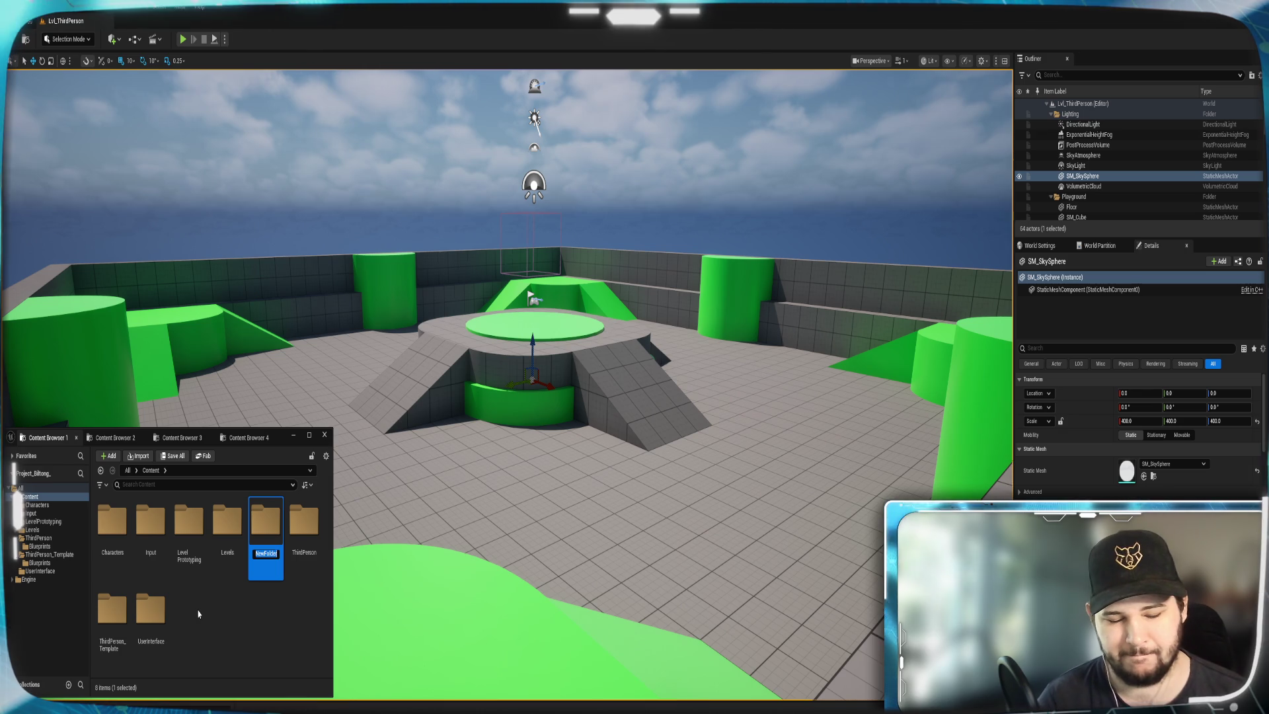
pyautogui.write('Game')
pyautogui.press('Return')
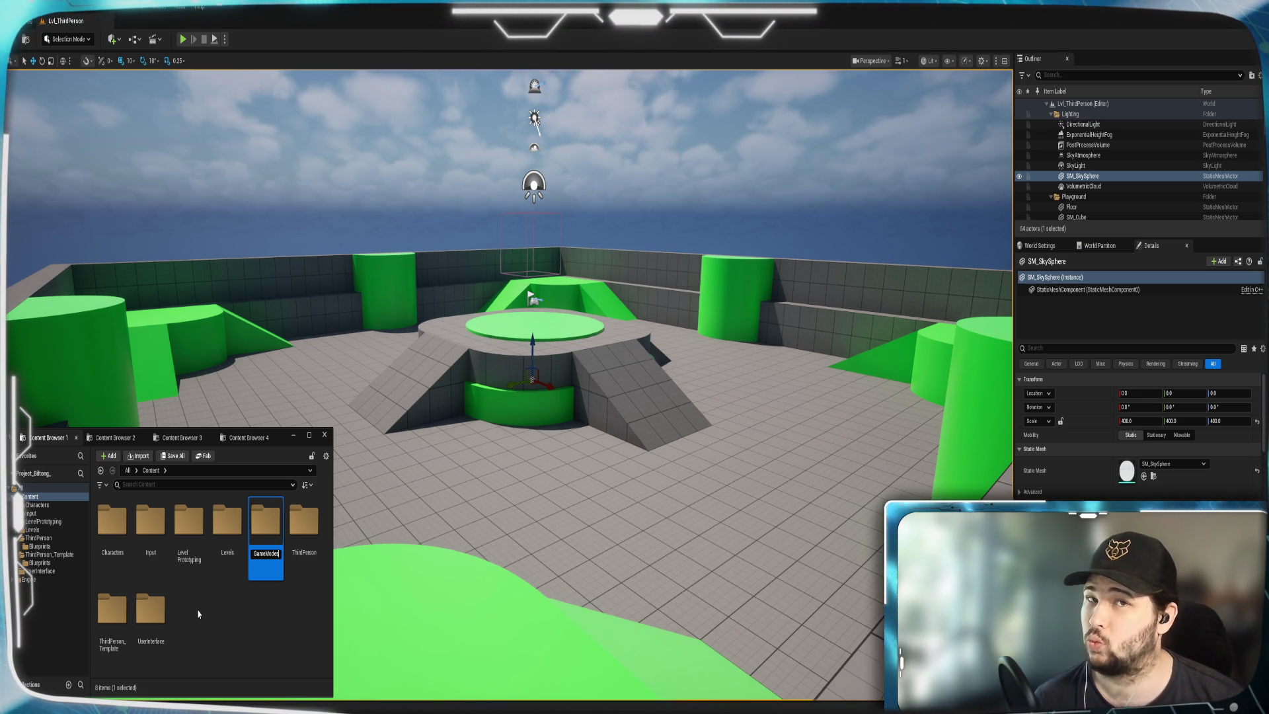
pyautogui.click(198, 615)
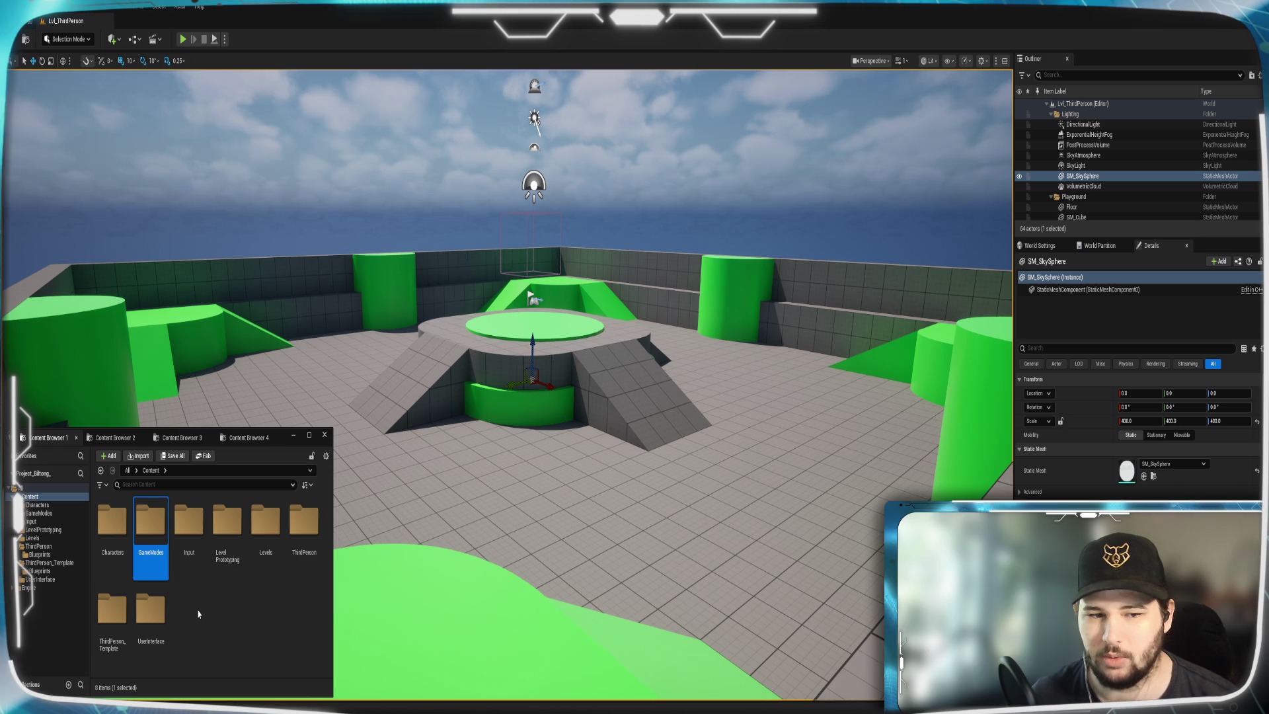
pyautogui.rightClick(201, 600)
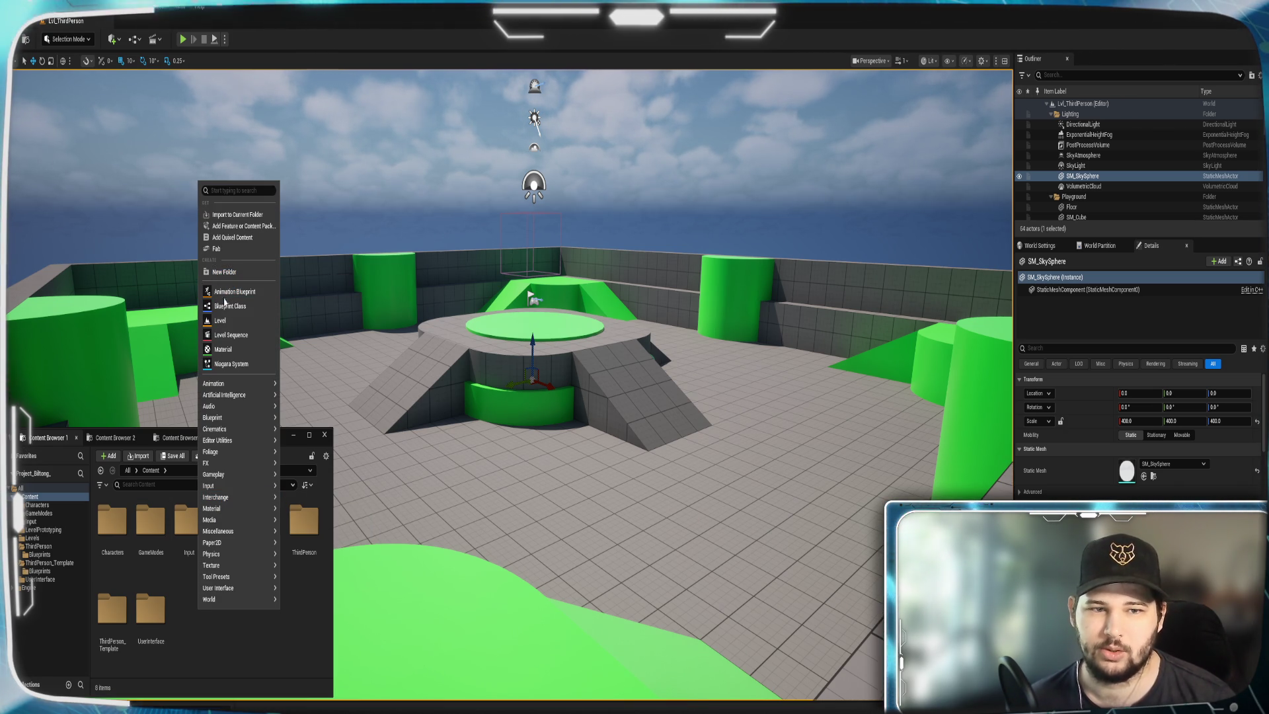
pyautogui.click(224, 271)
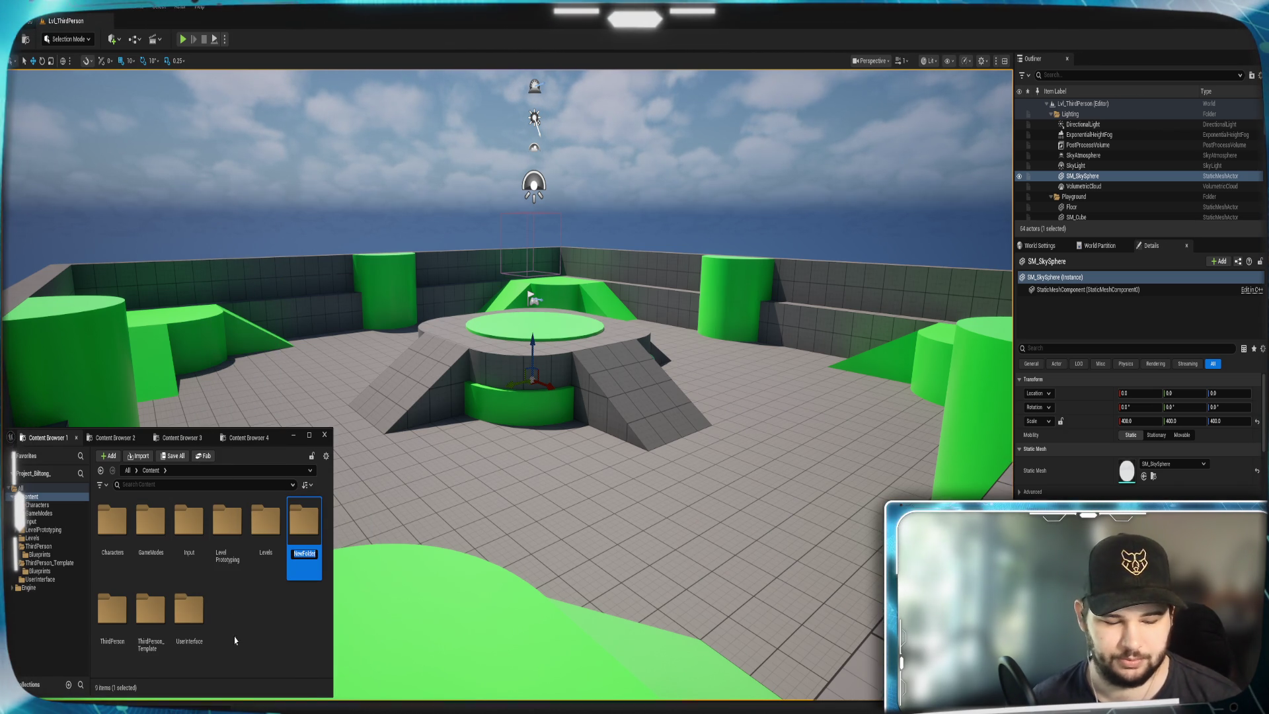
pyautogui.write('SavedGa')
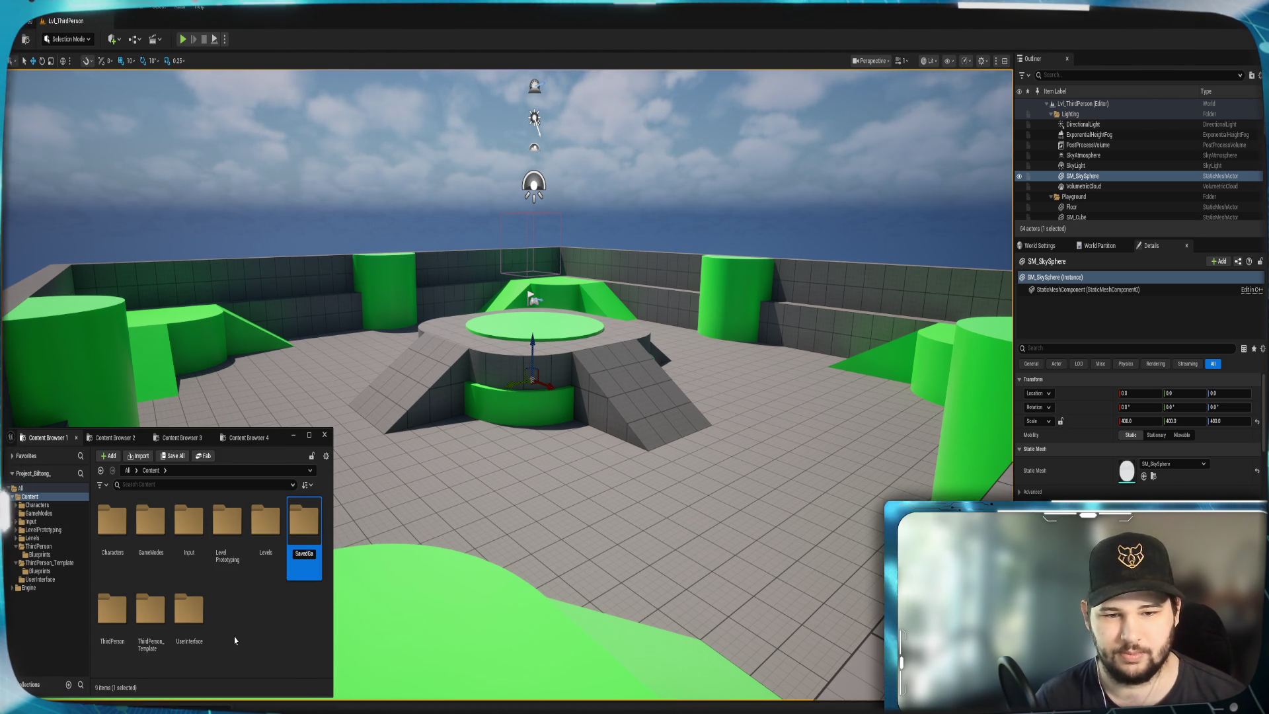
pyautogui.press('Return')
pyautogui.click(235, 640)
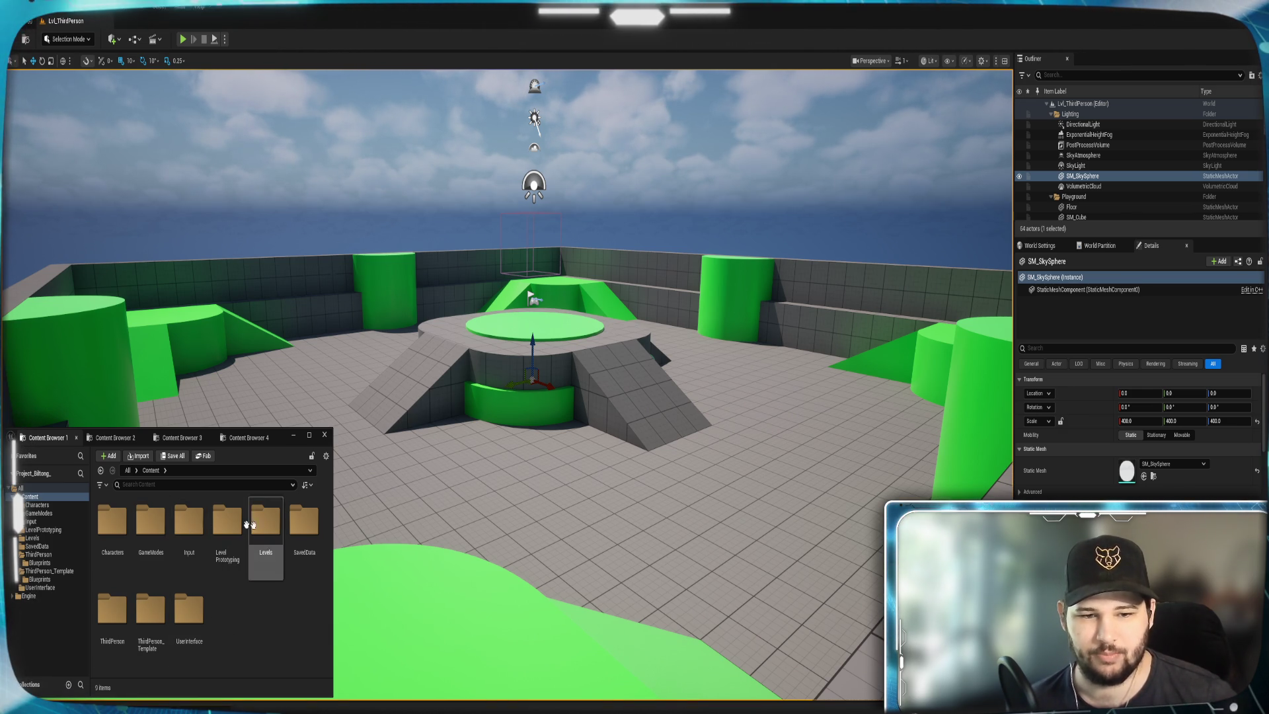
# Go to Levels > ThirdPerson_Template > Blueprints and open BP_ThirdPersonCharacter.
pyautogui.click(151, 611)
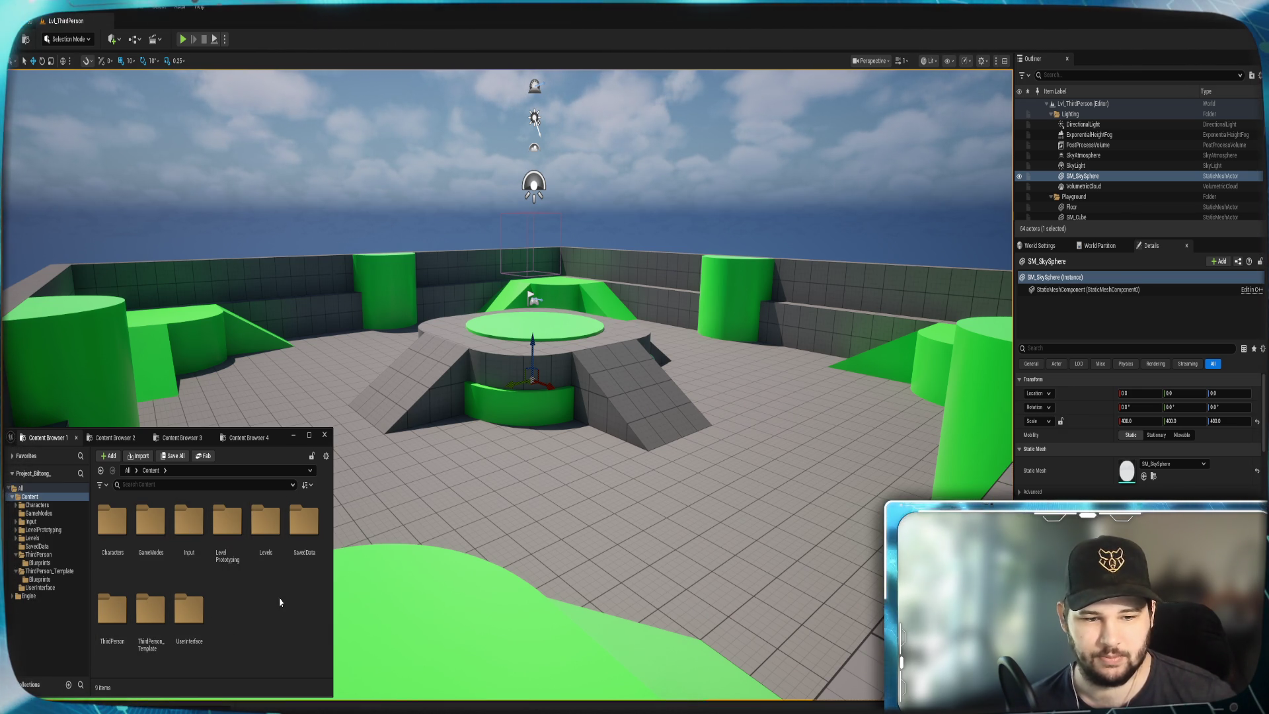
pyautogui.doubleClick(266, 523)
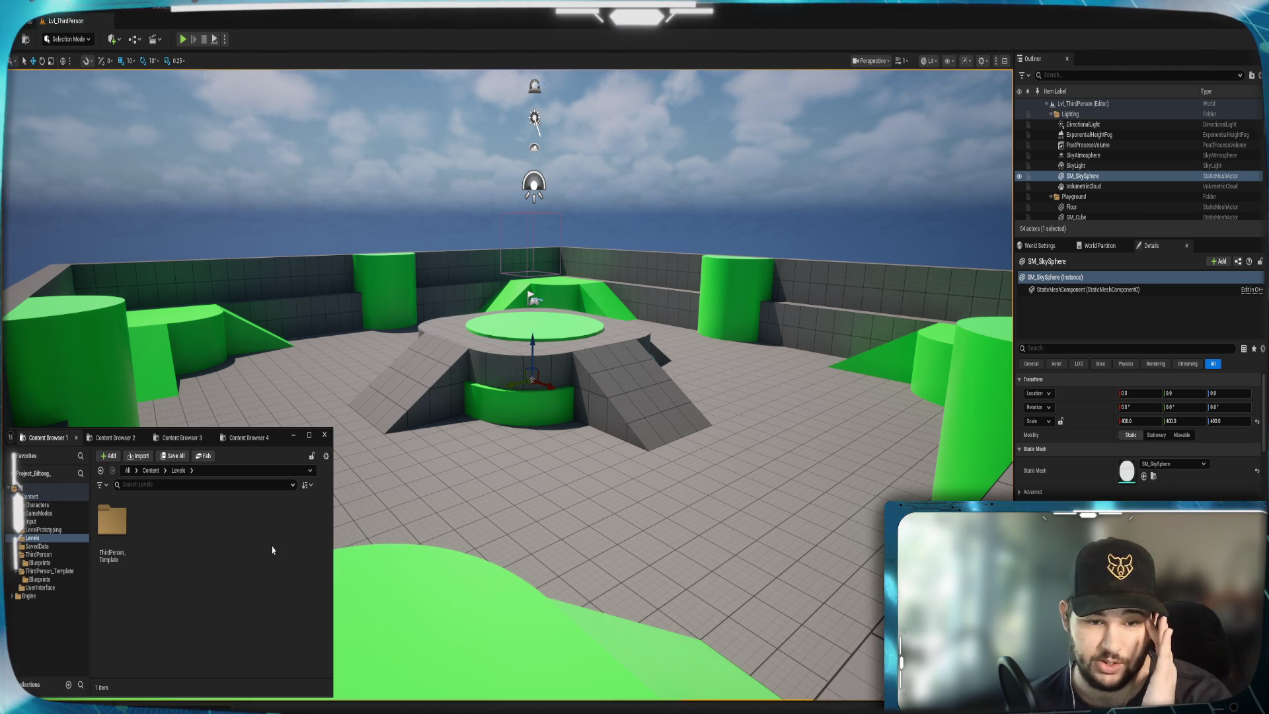
pyautogui.doubleClick(111, 519)
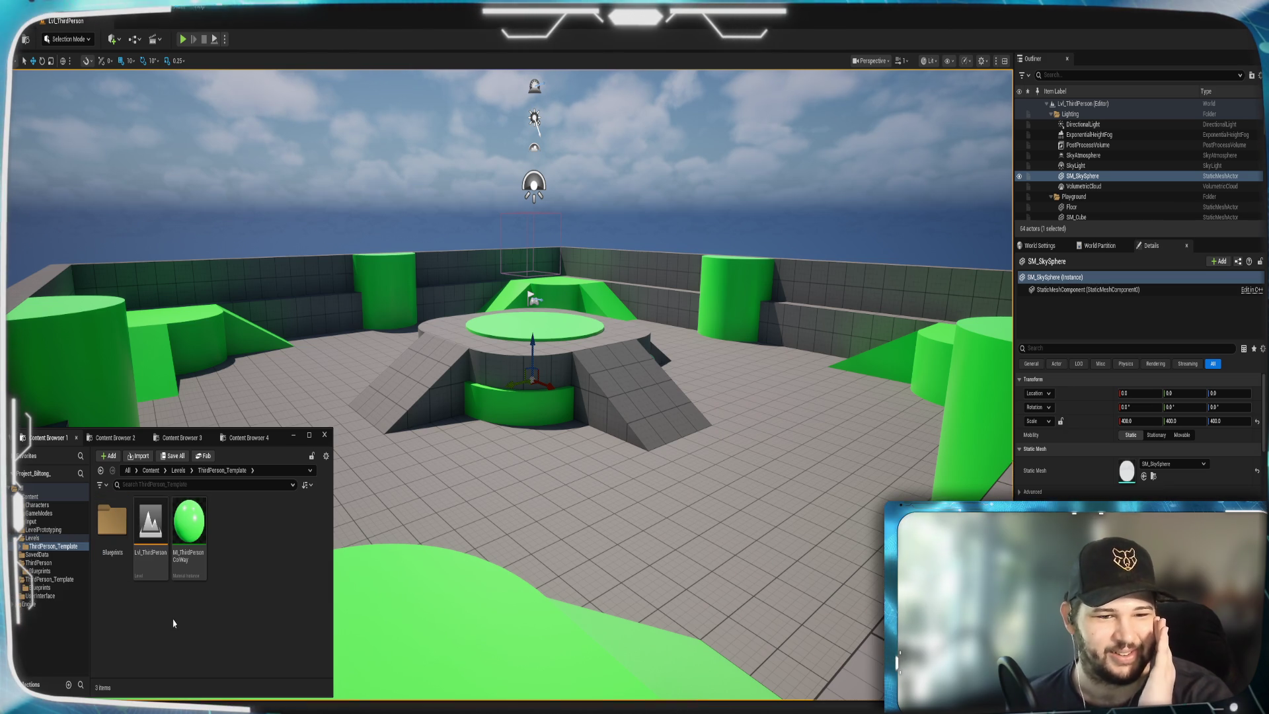
pyautogui.click(141, 524)
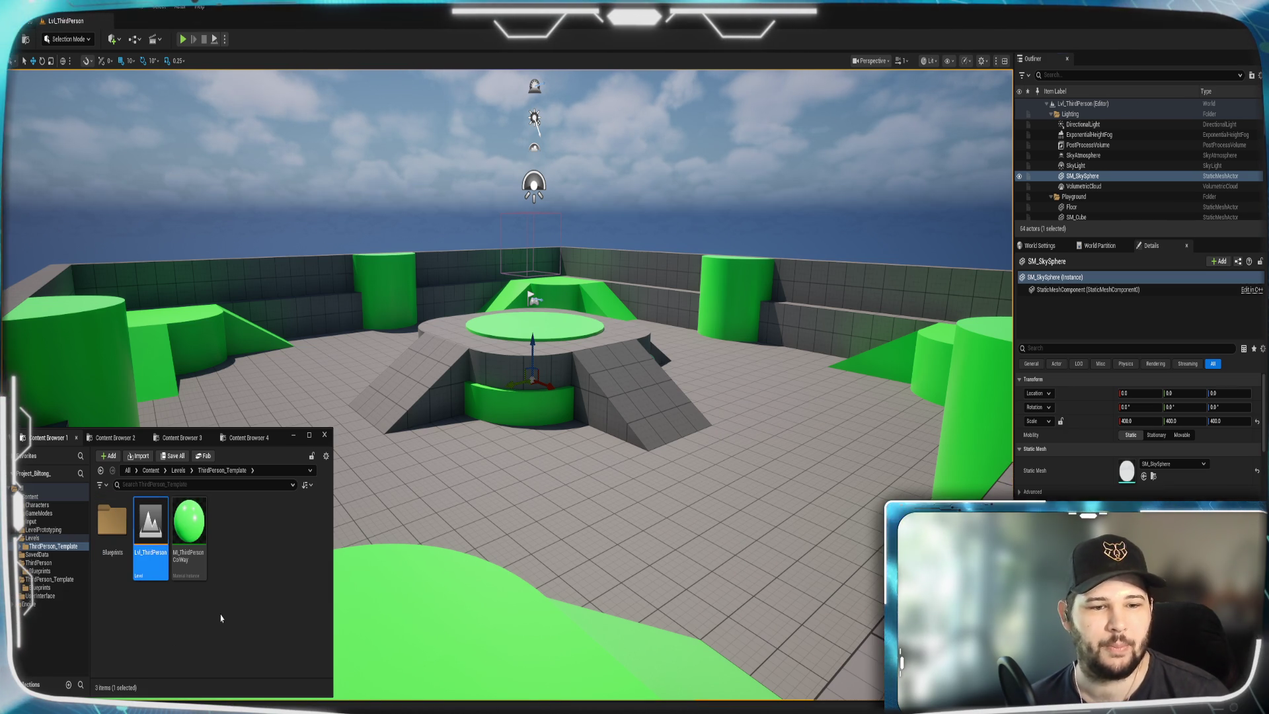
pyautogui.doubleClick(104, 524)
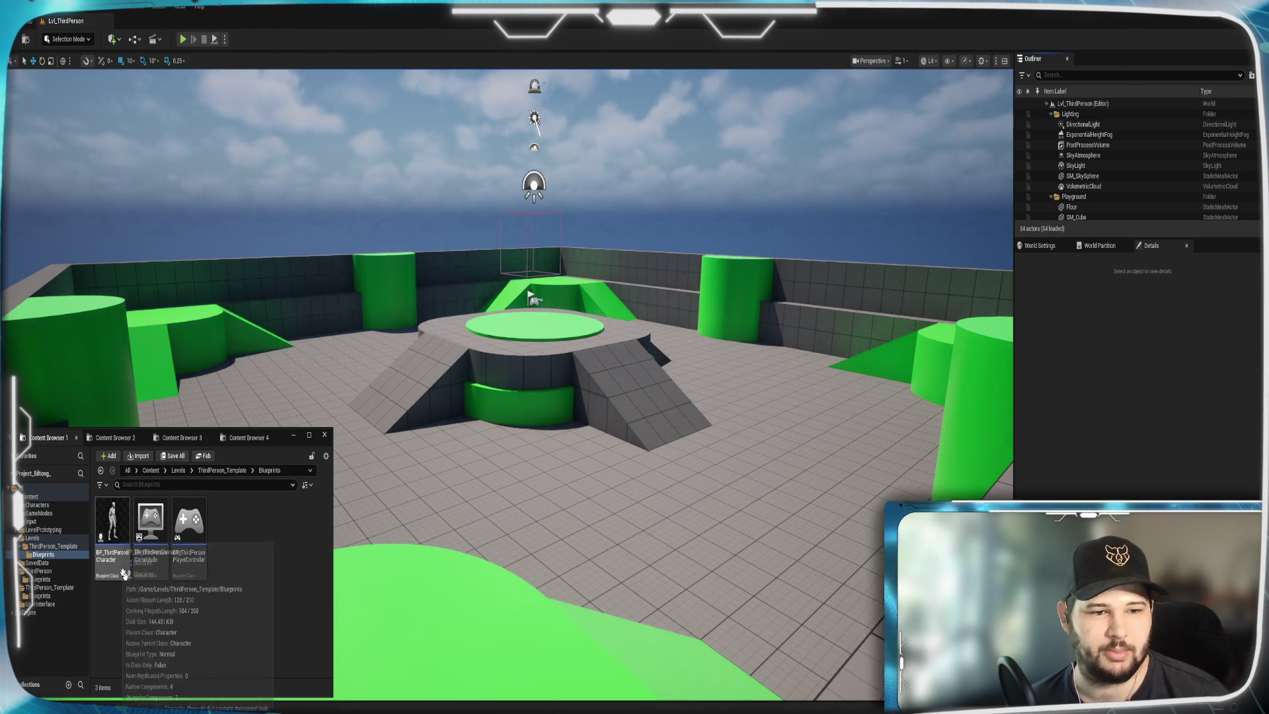
pyautogui.doubleClick(113, 554)
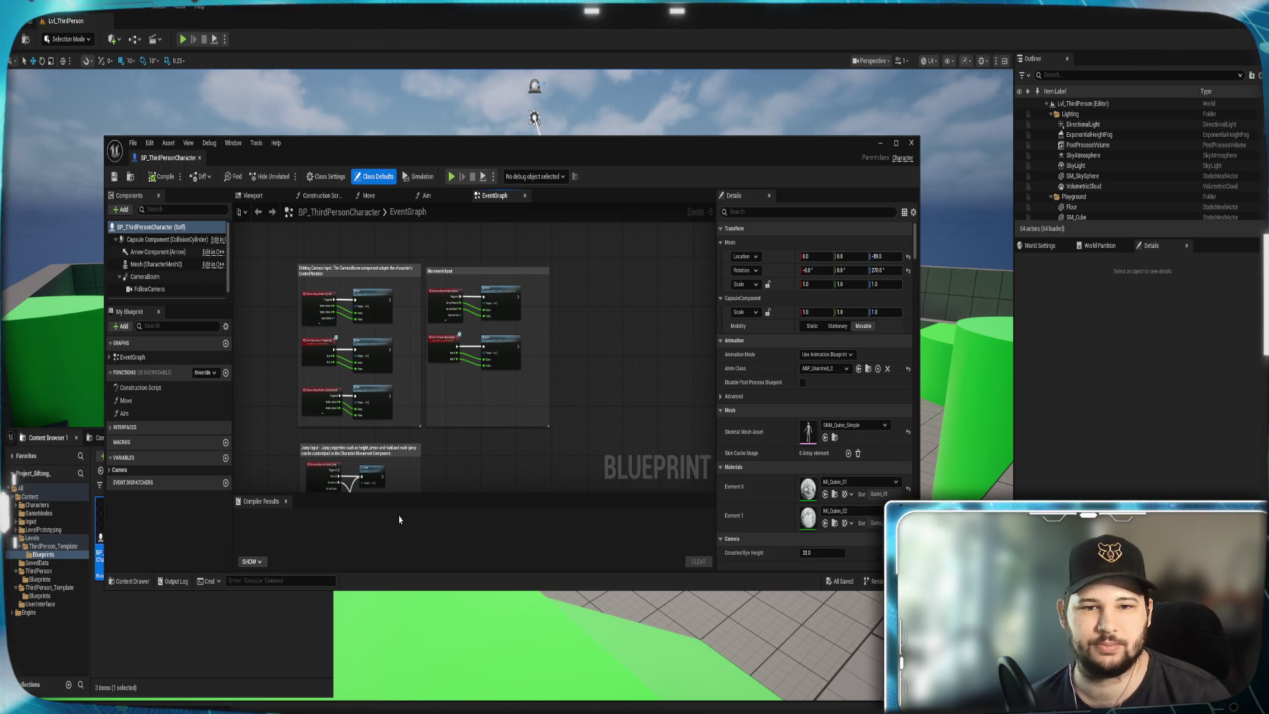
# Maximize the Blueprint editor and frame the character in the Viewport tab's 3D preview.
pyautogui.press('super+Up')
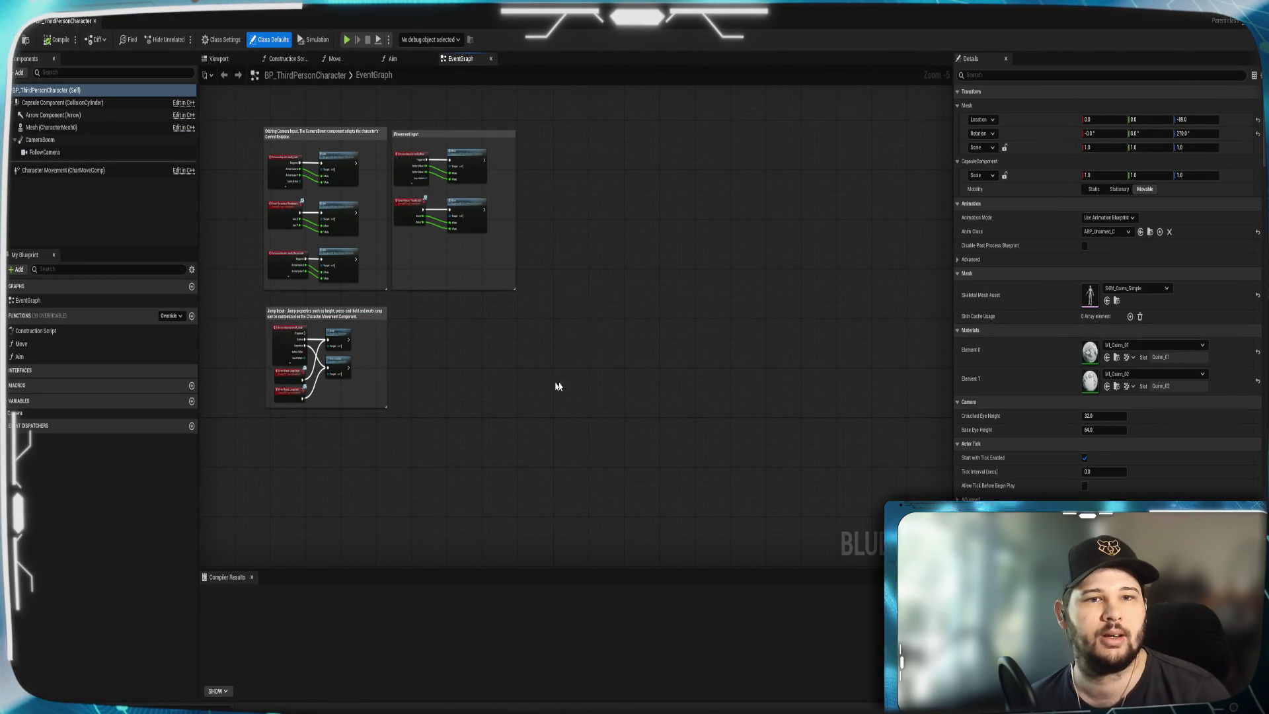
pyautogui.click(219, 58)
pyautogui.moveTo(407, 295)
pyautogui.mouseDown()
pyautogui.moveTo(463, 291)
pyautogui.moveTo(397, 295)
pyautogui.moveTo(463, 285)
pyautogui.moveTo(409, 295)
pyautogui.mouseUp()
pyautogui.scroll(-1, 429, 292)
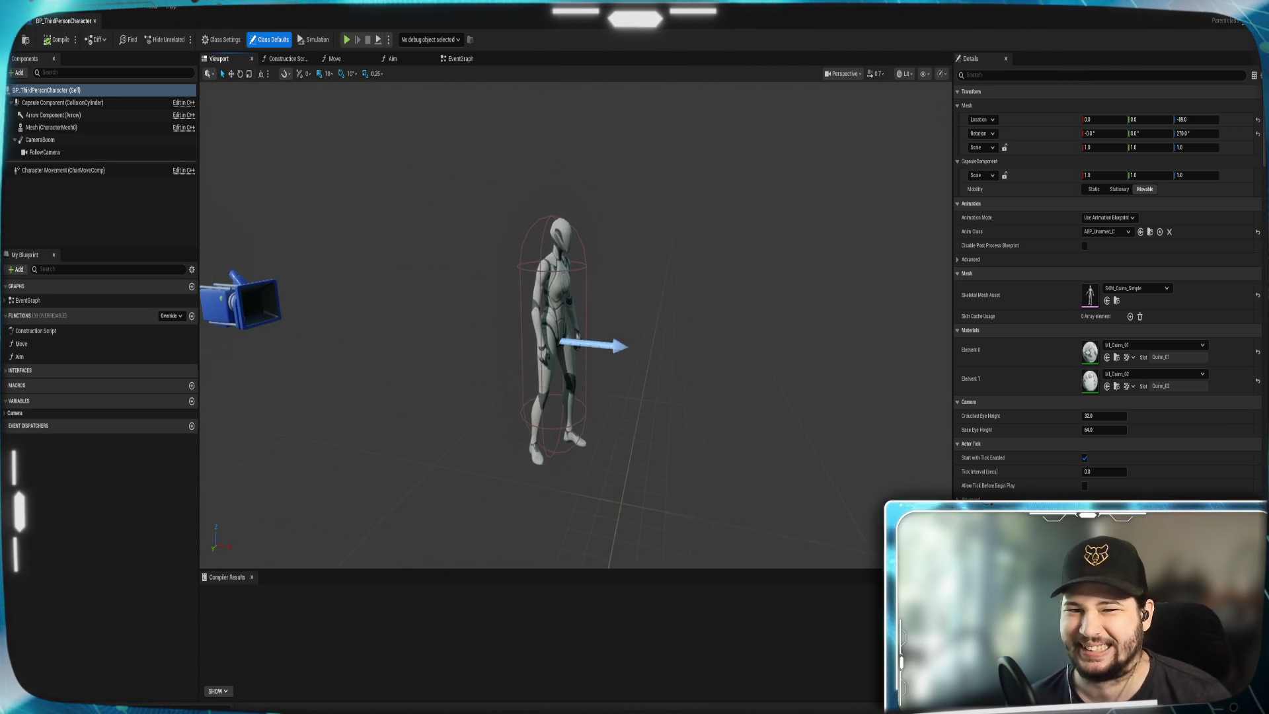
pyautogui.moveTo(583, 369)
pyautogui.mouseDown()
pyautogui.moveTo(585, 350)
pyautogui.moveTo(583, 369)
pyautogui.mouseUp()
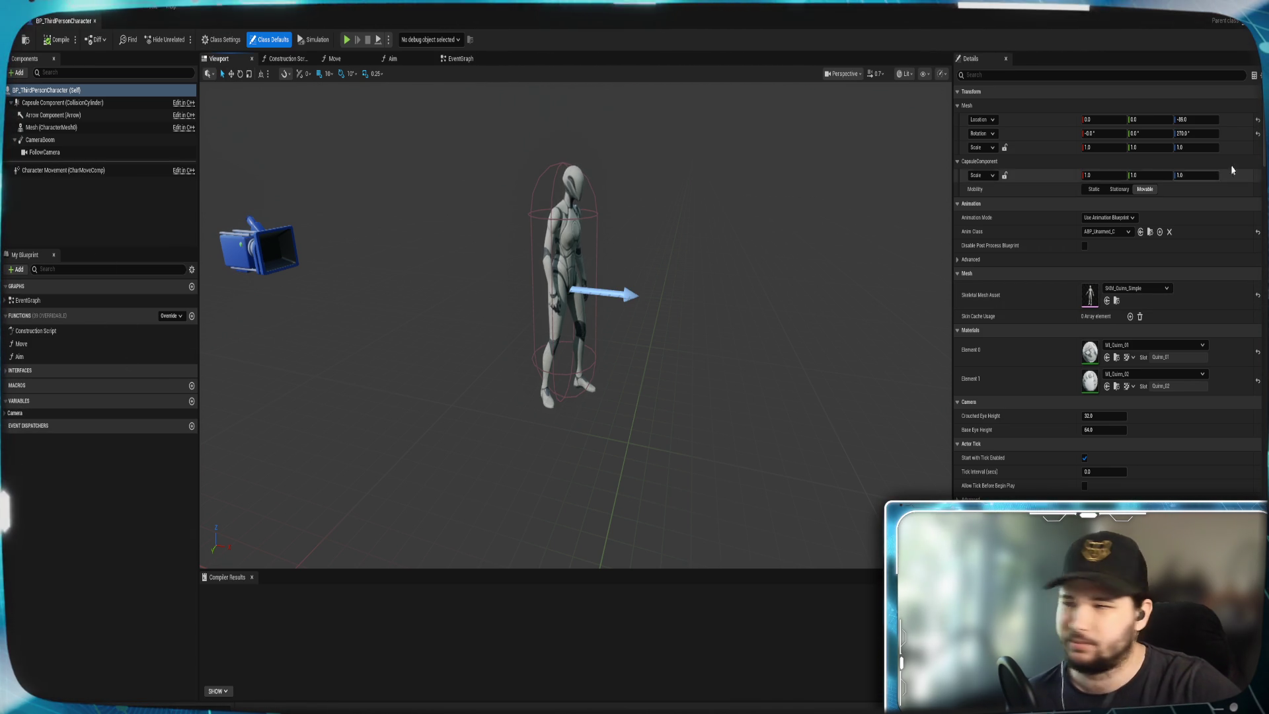
# Inspect the Character Movement component's Details settings, then switch to the Aim function graph.
pyautogui.scroll(-10, 1107, 291)
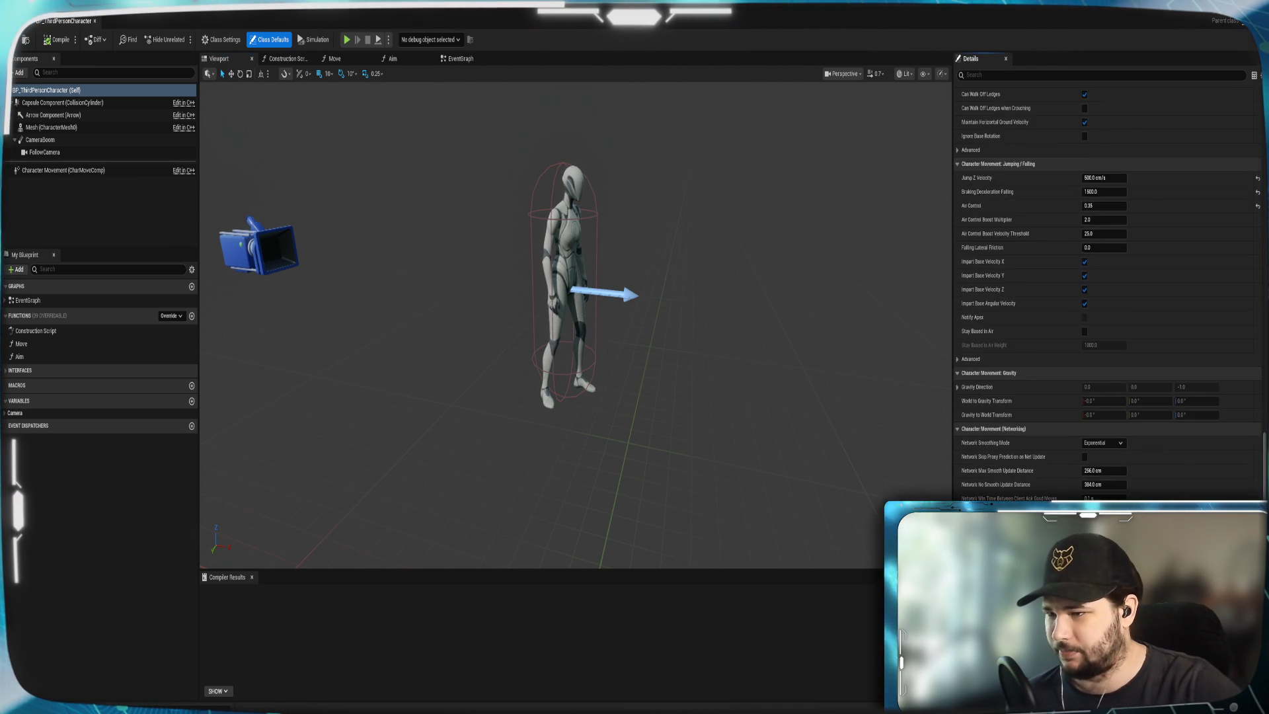
pyautogui.scroll(-5, 1107, 291)
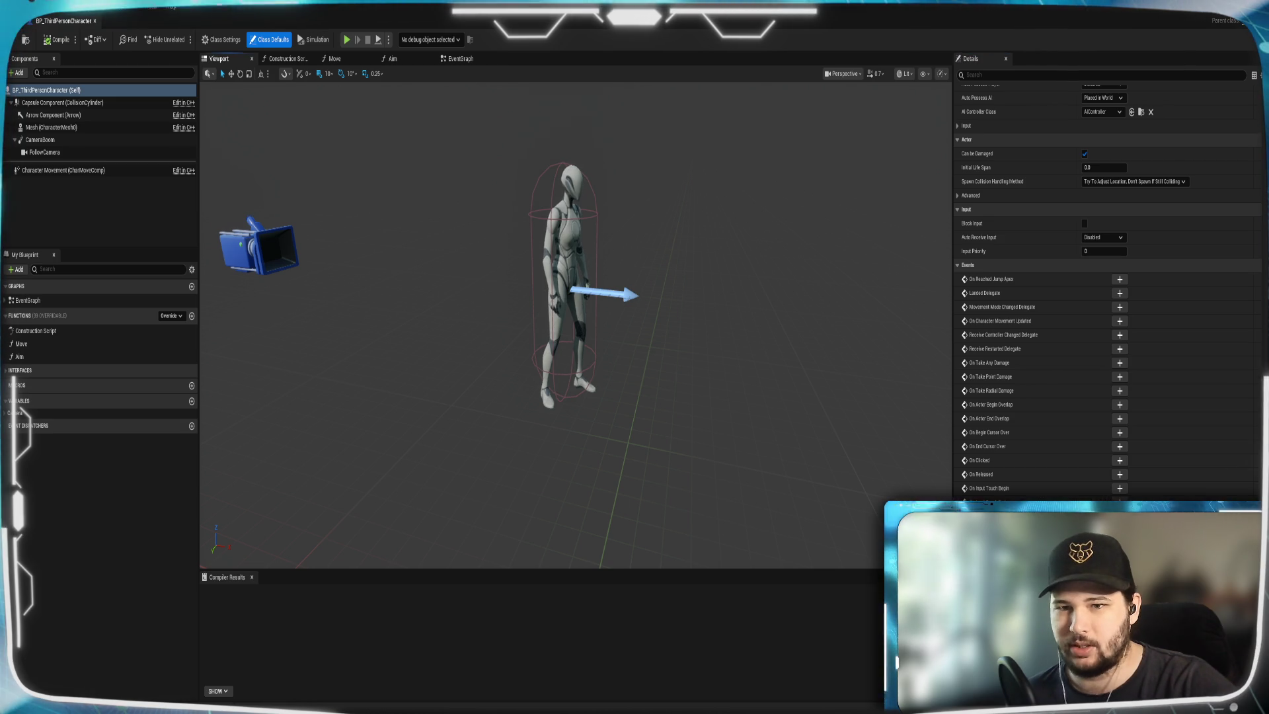
pyautogui.click(678, 241)
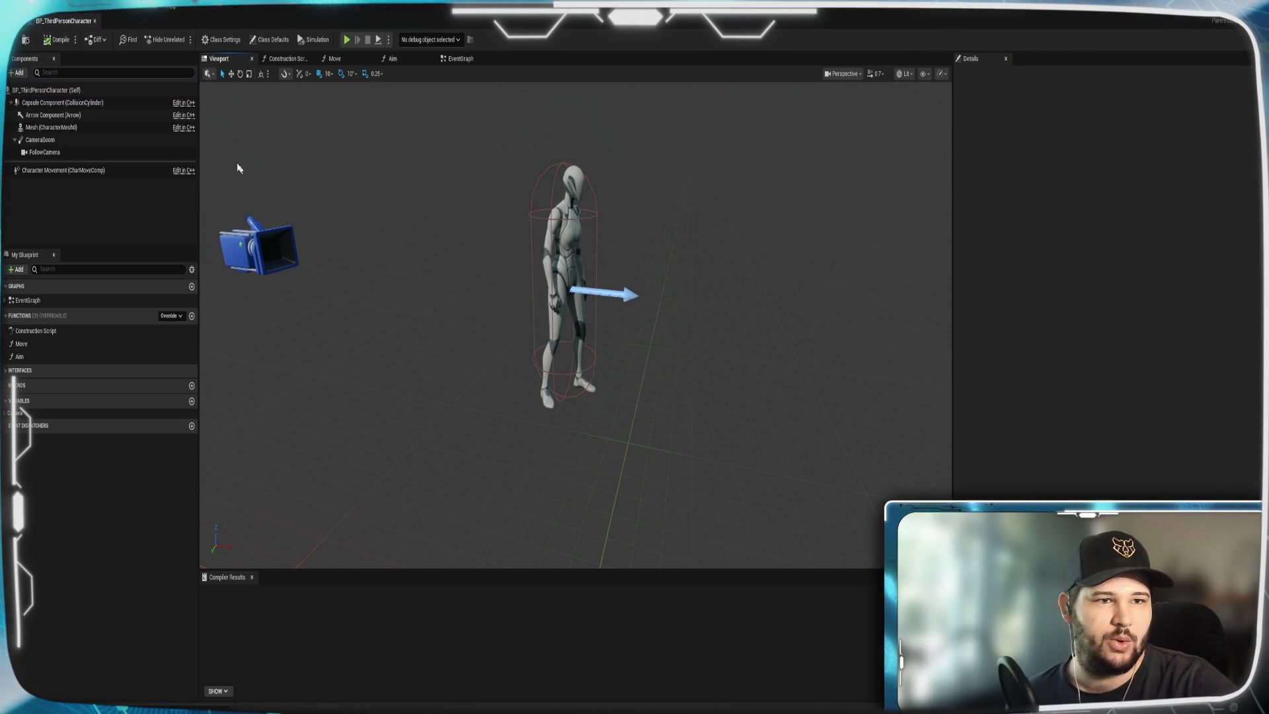
pyautogui.click(73, 170)
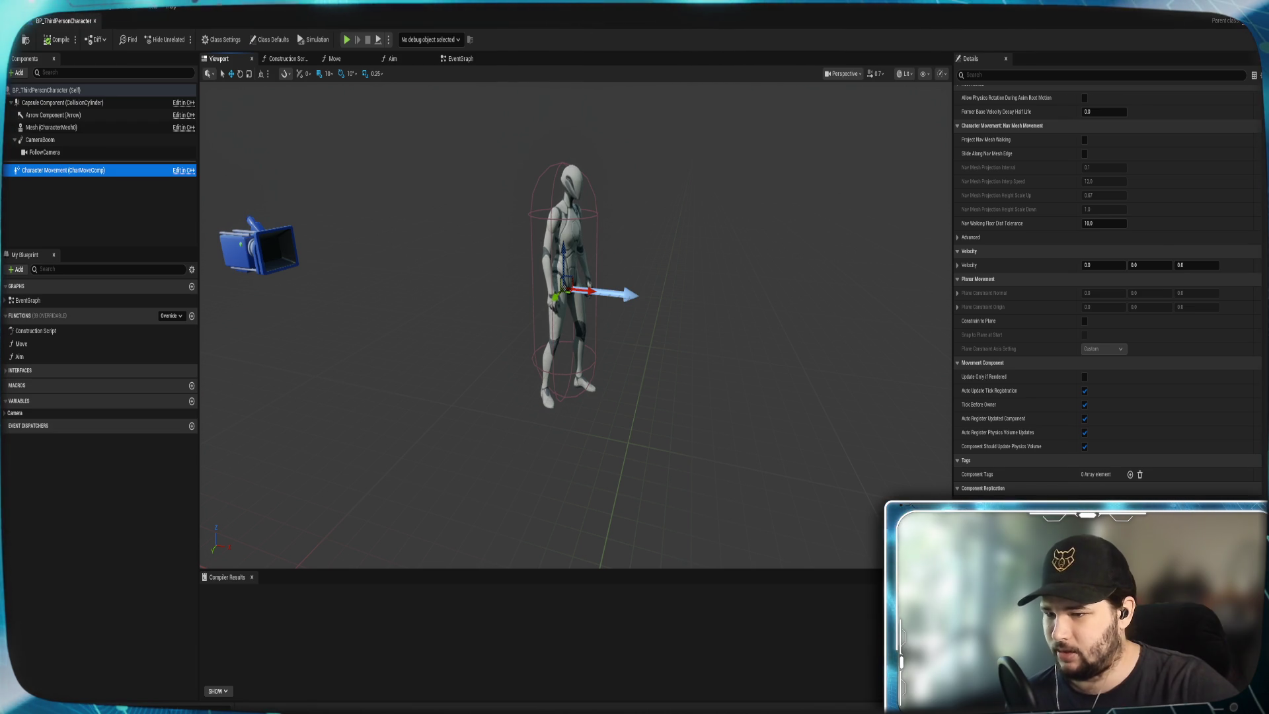
pyautogui.scroll(5, 1107, 291)
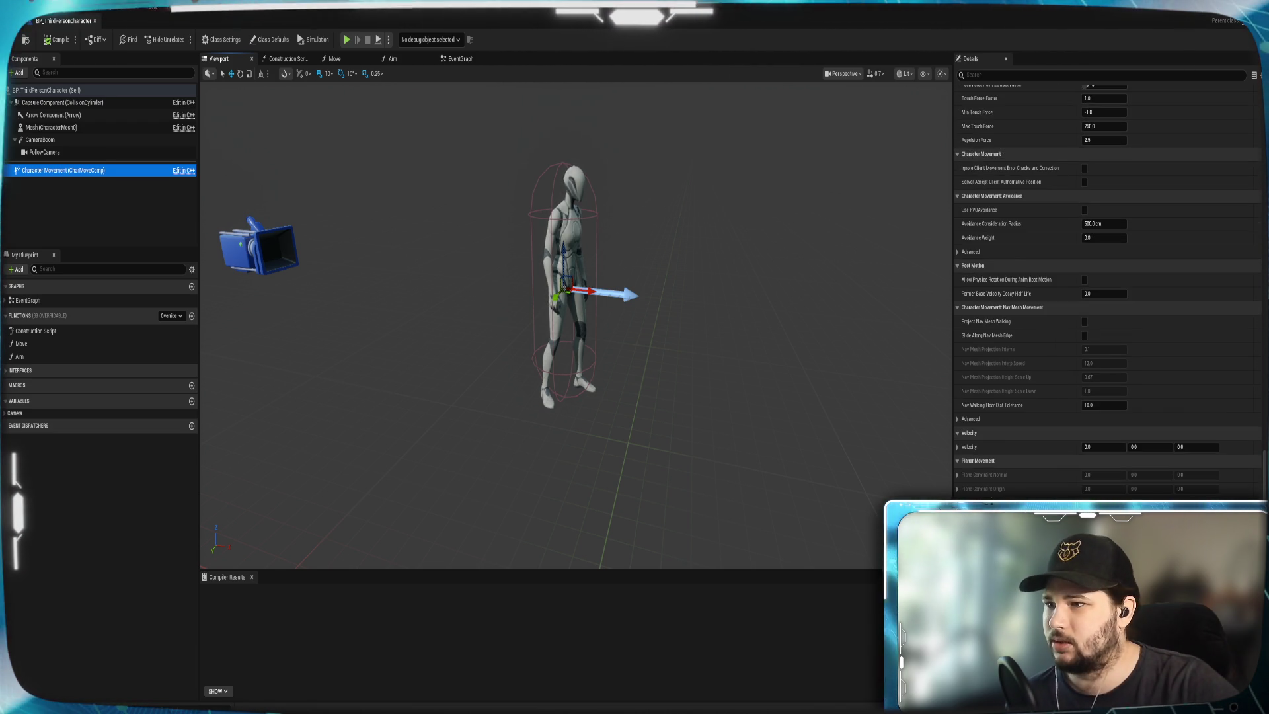
pyautogui.scroll(-5, 1107, 291)
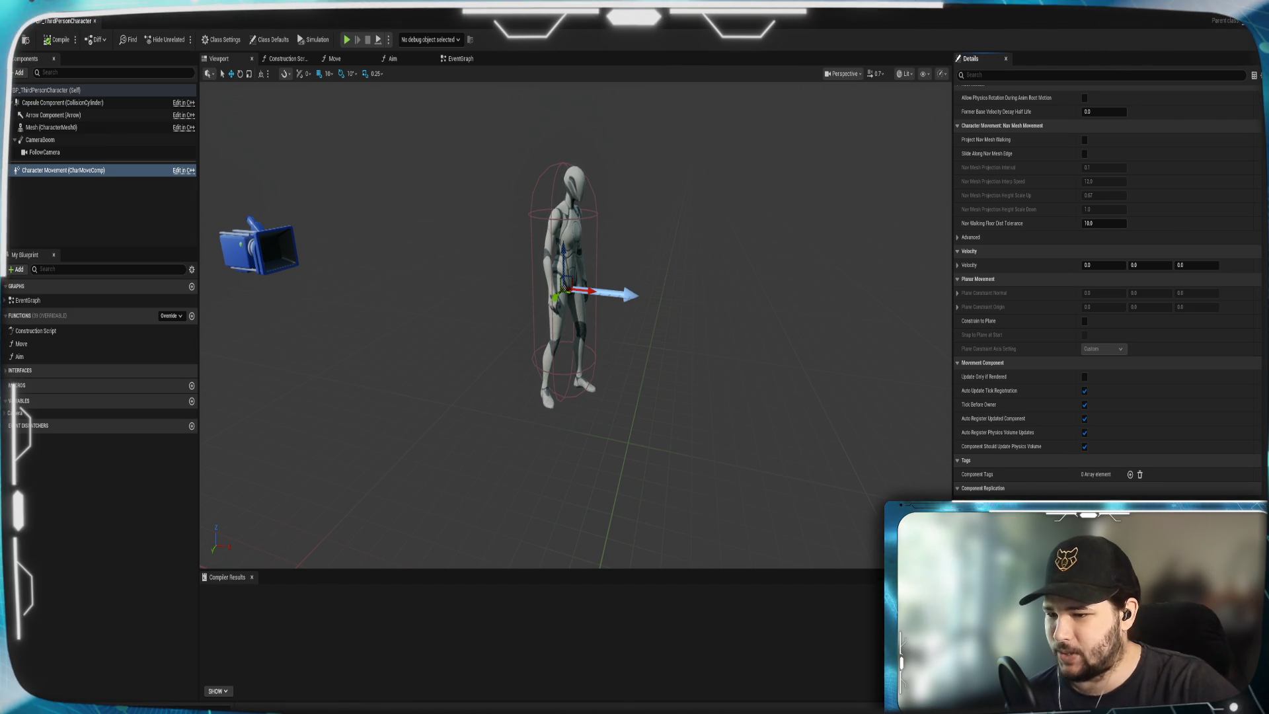
pyautogui.scroll(15, 1253, 119)
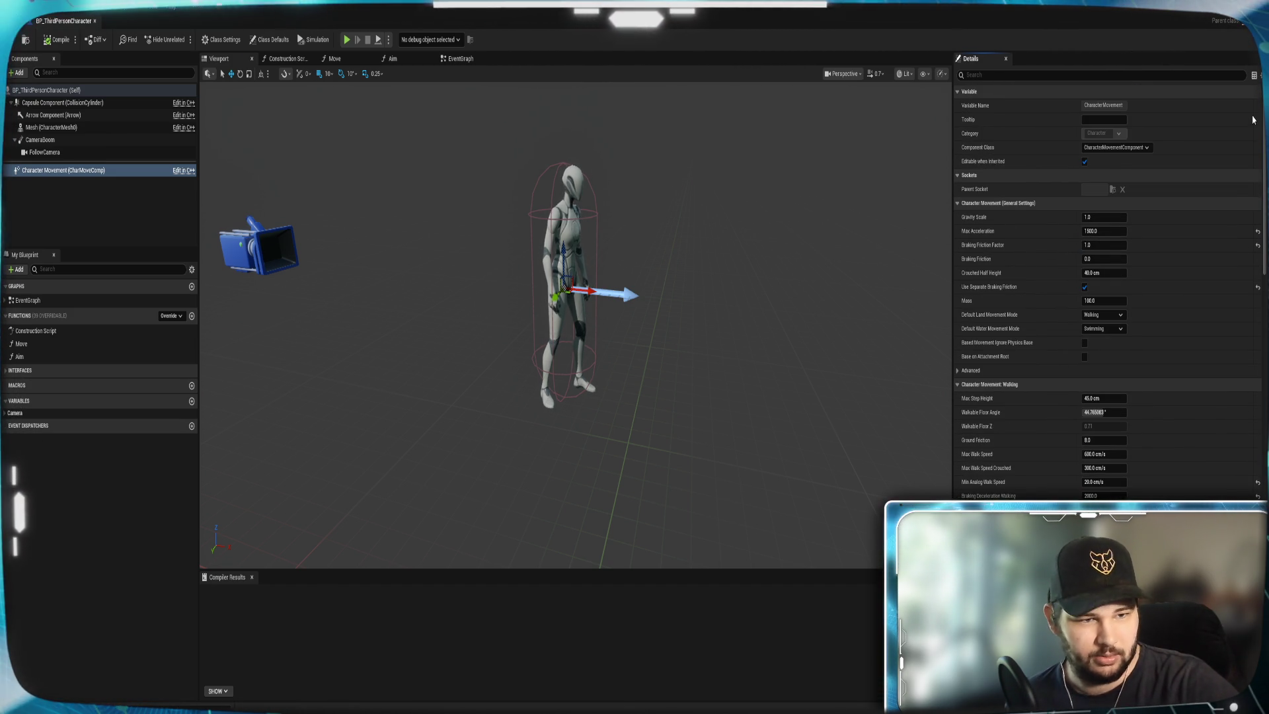
pyautogui.scroll(-15, 1253, 124)
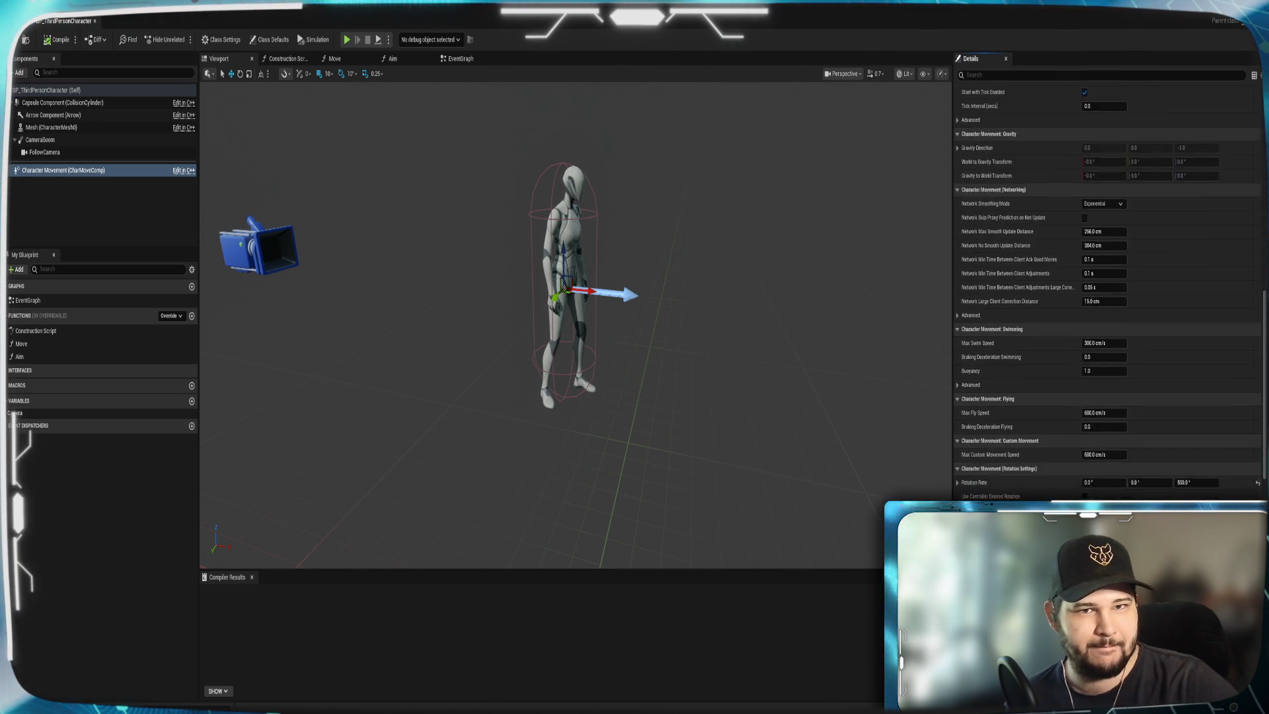
pyautogui.scroll(-15, 1107, 291)
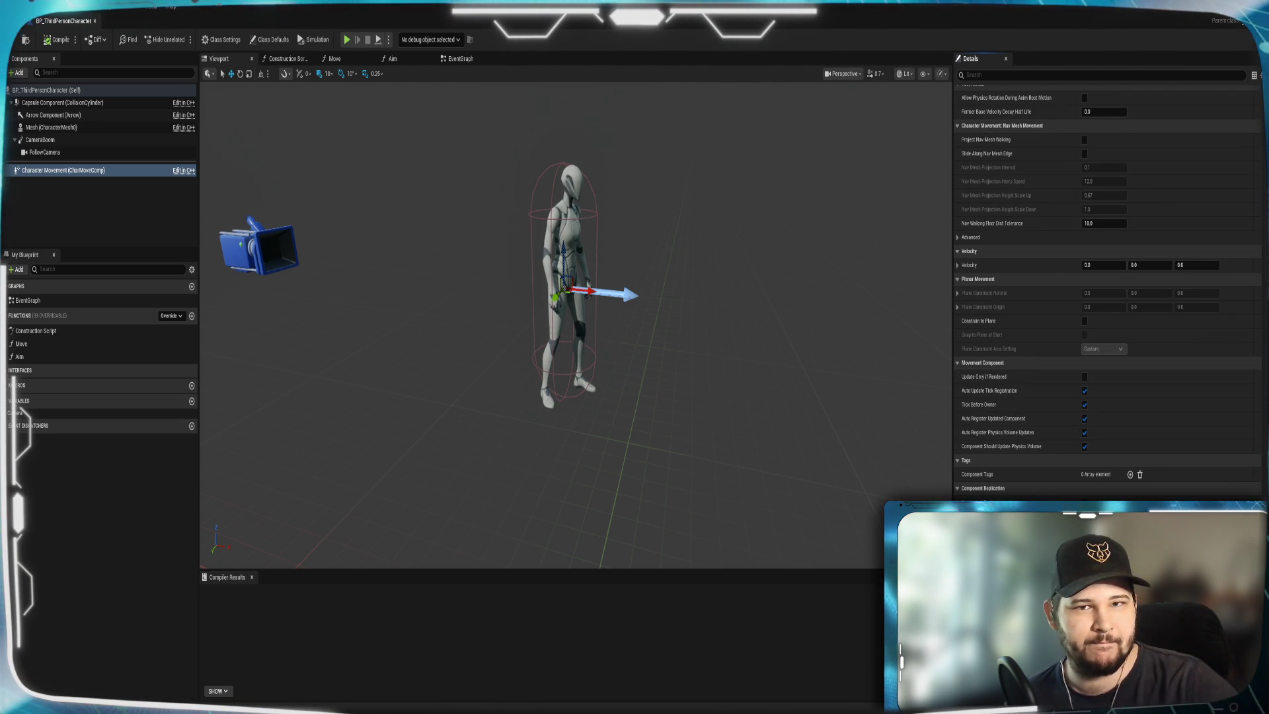
pyautogui.click(410, 60)
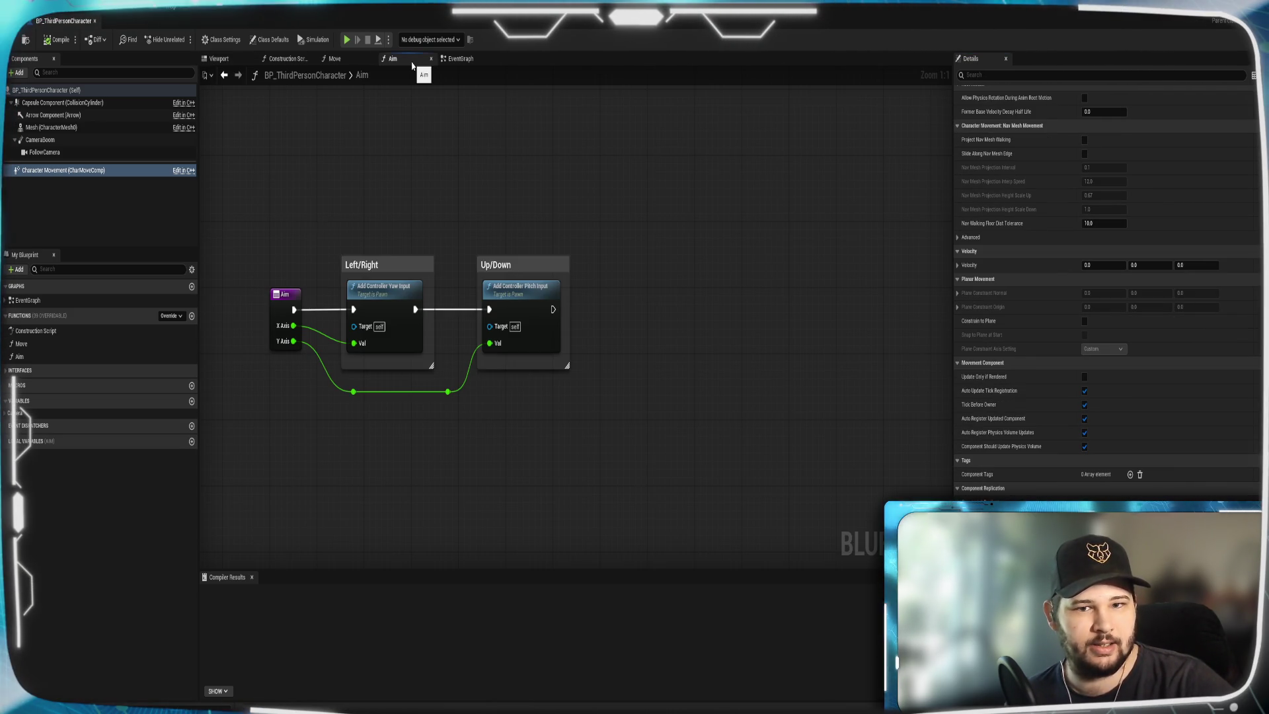
pyautogui.click(336, 60)
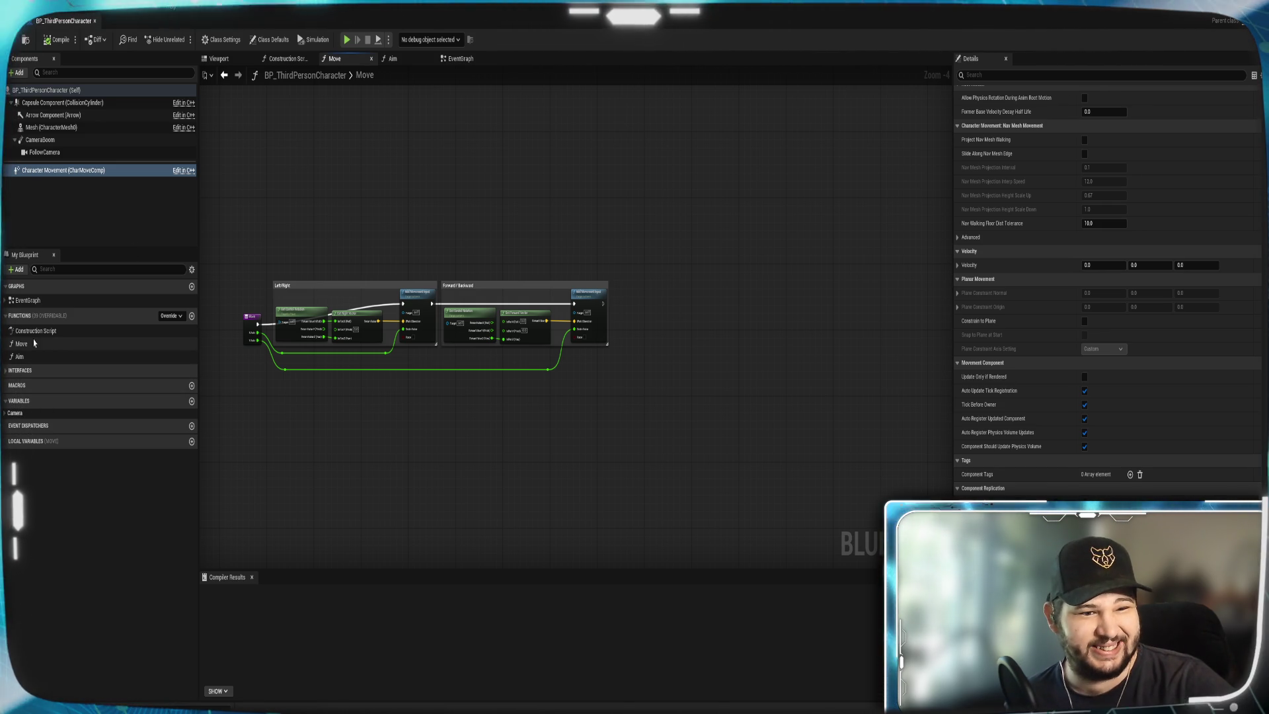
pyautogui.click(287, 59)
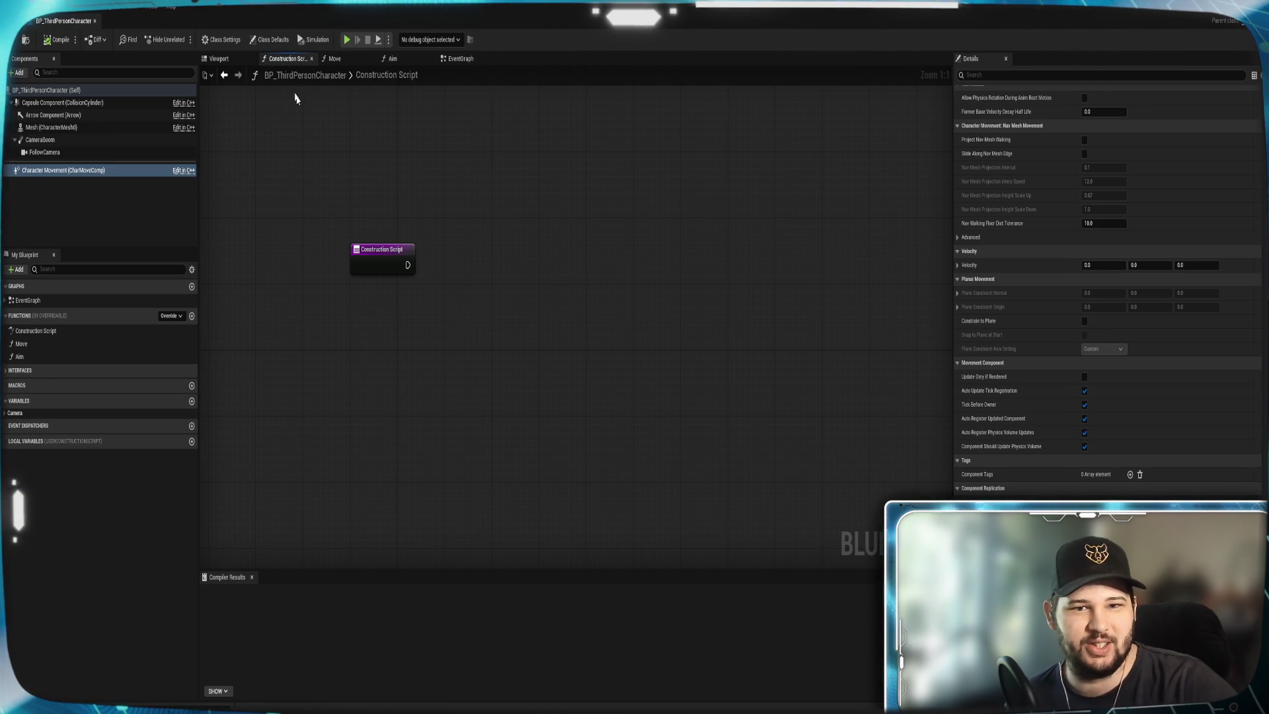
pyautogui.click(335, 58)
pyautogui.click(393, 58)
pyautogui.click(463, 59)
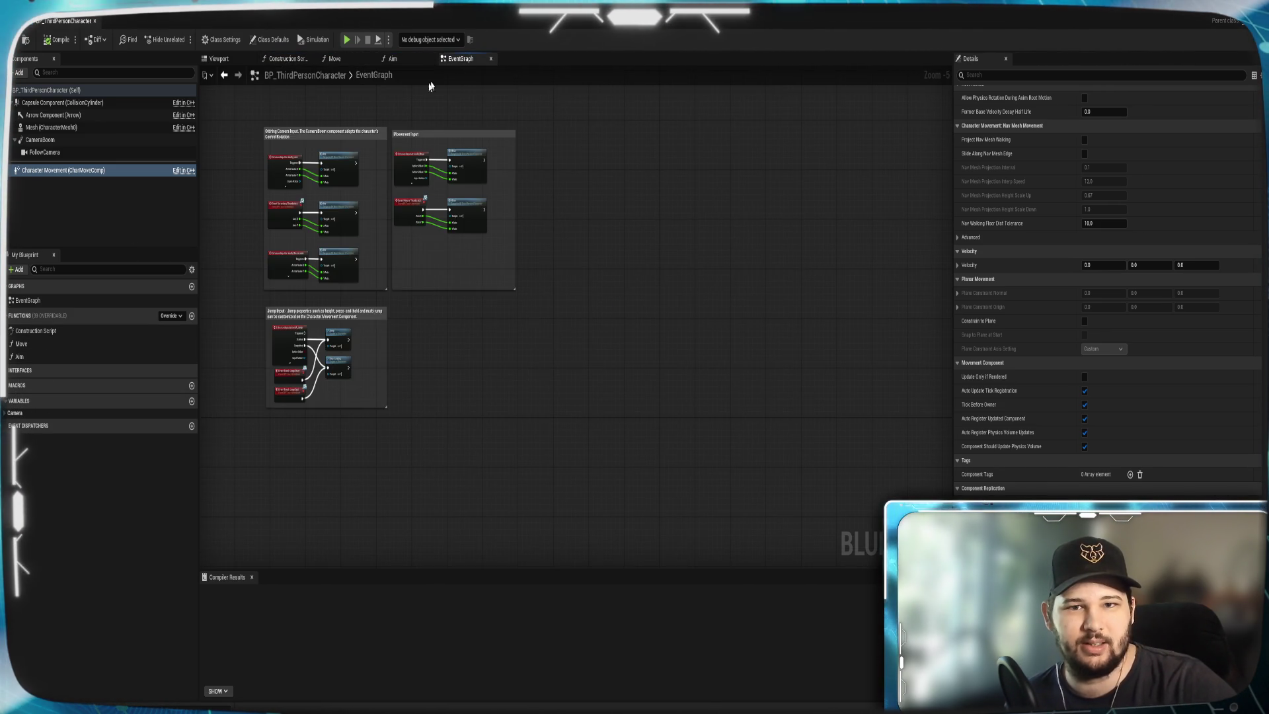
pyautogui.scroll(3, 434, 338)
pyautogui.moveTo(568, 535)
pyautogui.mouseDown()
pyautogui.moveTo(575, 524)
pyautogui.moveTo(432, 204)
pyautogui.mouseUp()
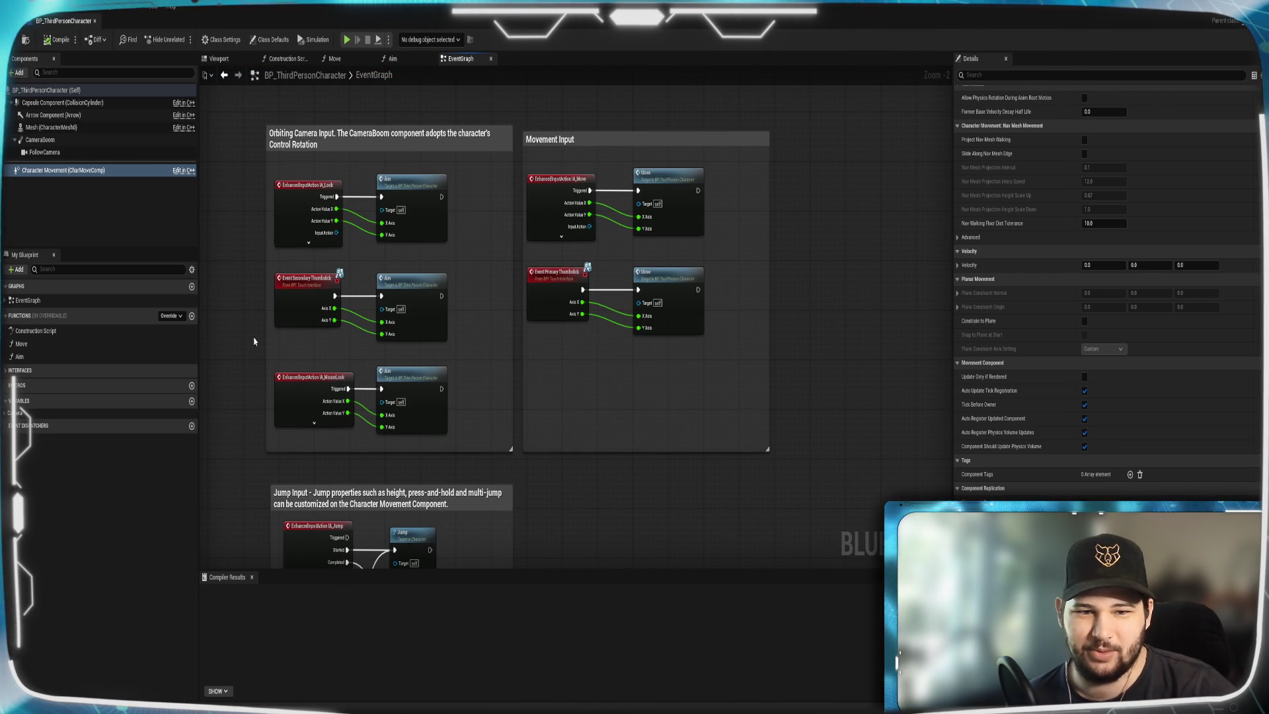
pyautogui.scroll(2, 335, 400)
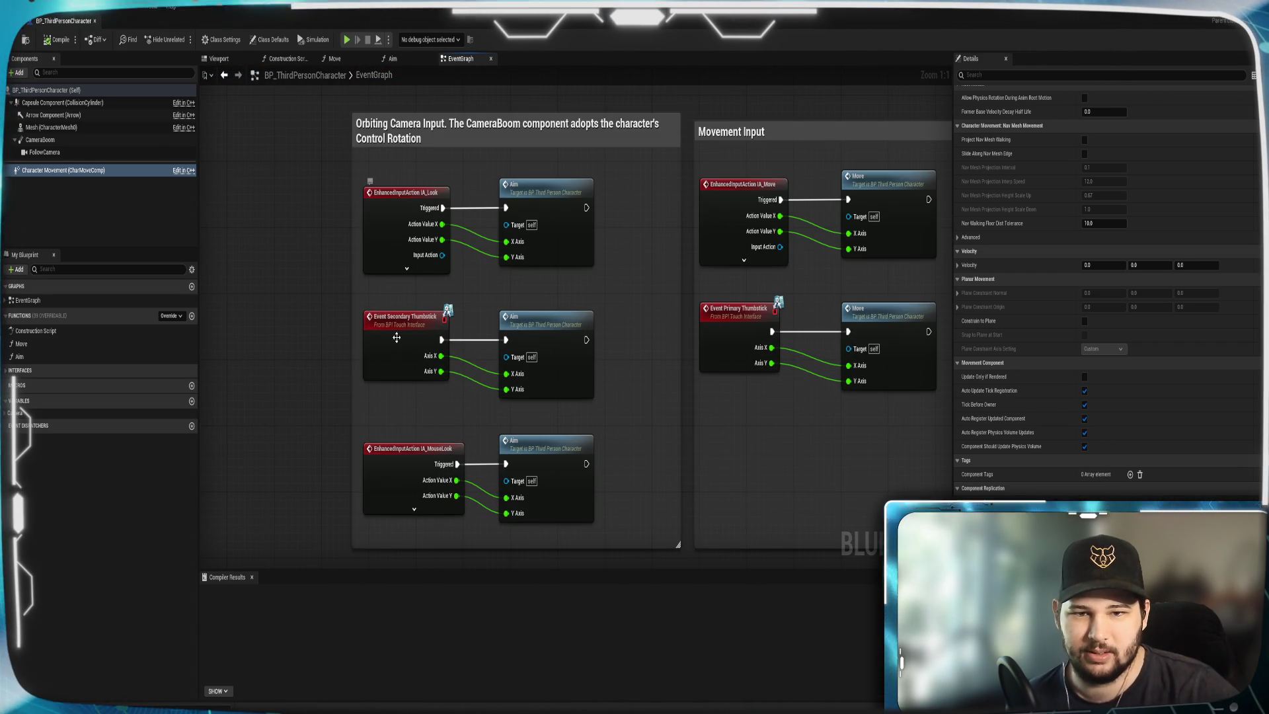
pyautogui.moveTo(296, 383); pyautogui.dragTo(210, 296)
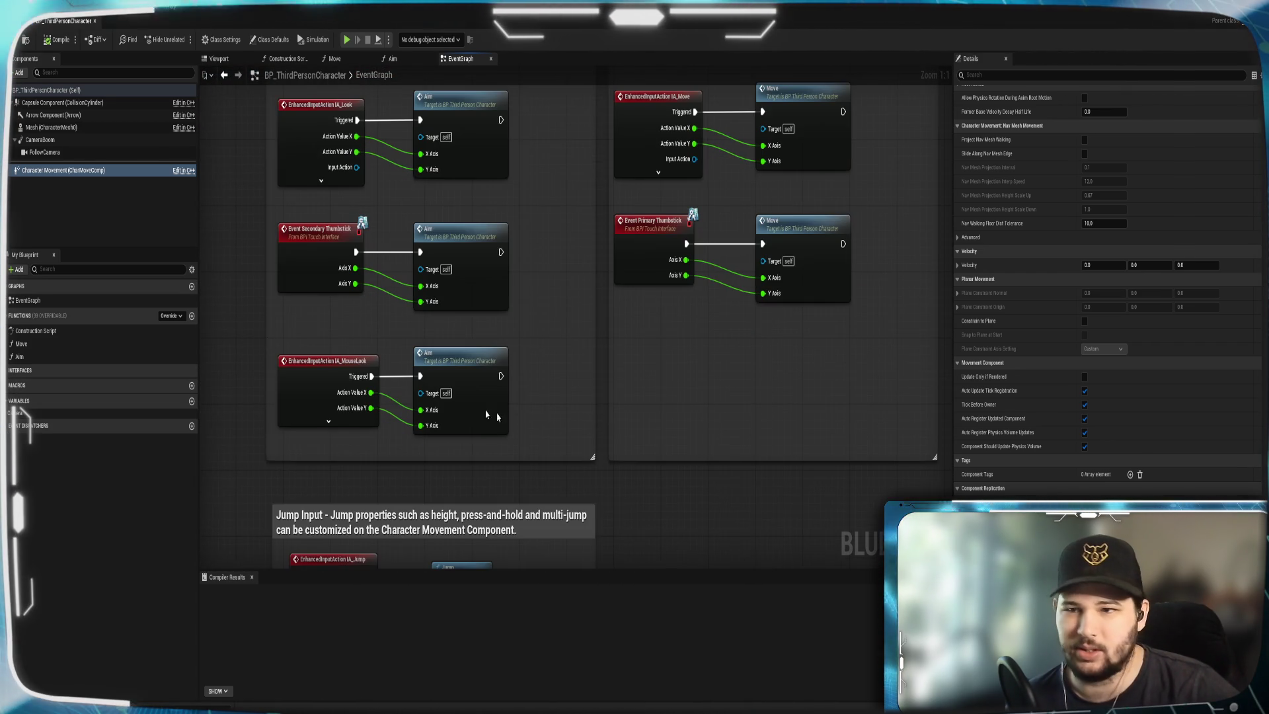
pyautogui.moveTo(728, 410); pyautogui.dragTo(700, 423)
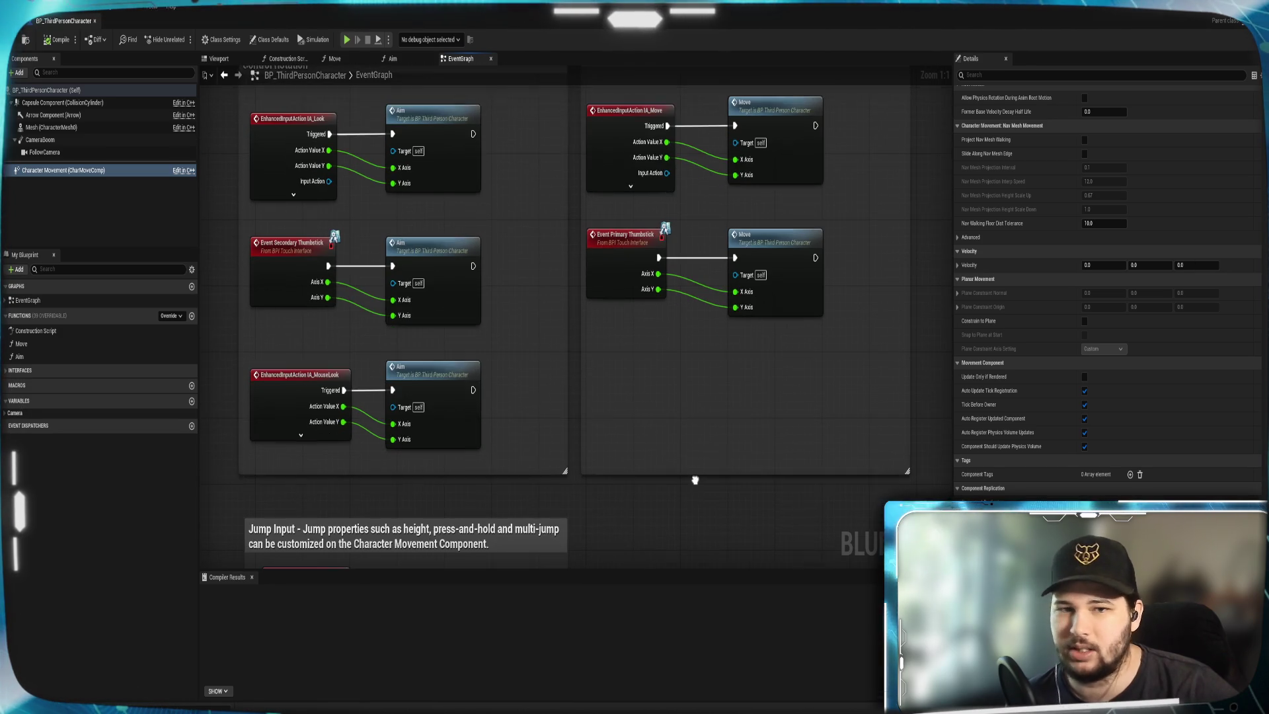
pyautogui.scroll(-2, 700, 423)
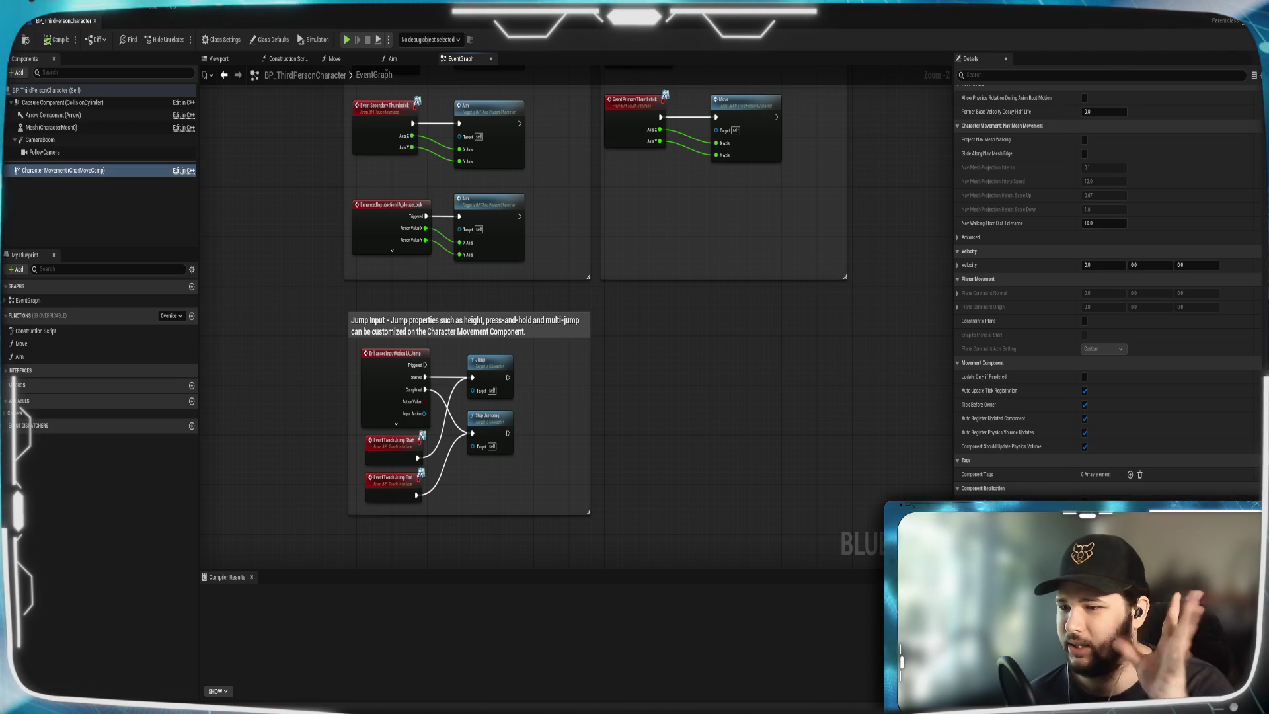
pyautogui.moveTo(677, 351)
pyautogui.mouseDown()
pyautogui.moveTo(648, 422)
pyautogui.moveTo(642, 491)
pyautogui.mouseUp()
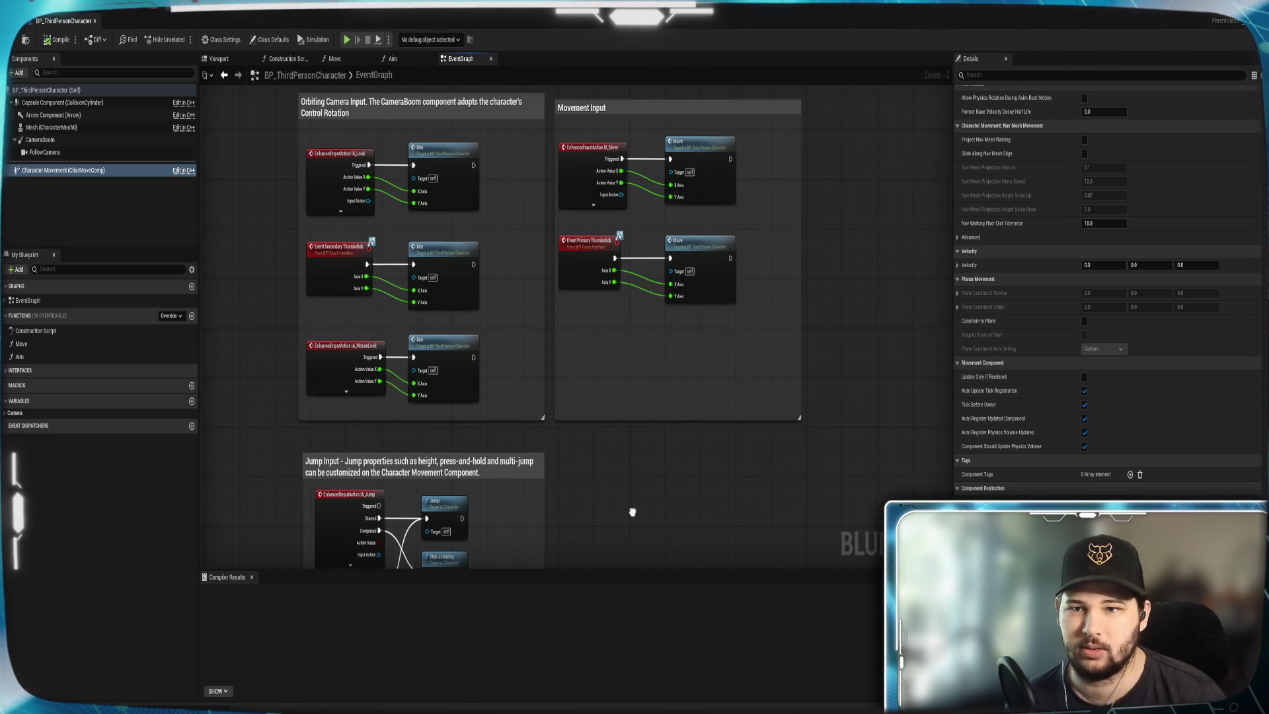
pyautogui.moveTo(603, 544); pyautogui.dragTo(619, 555)
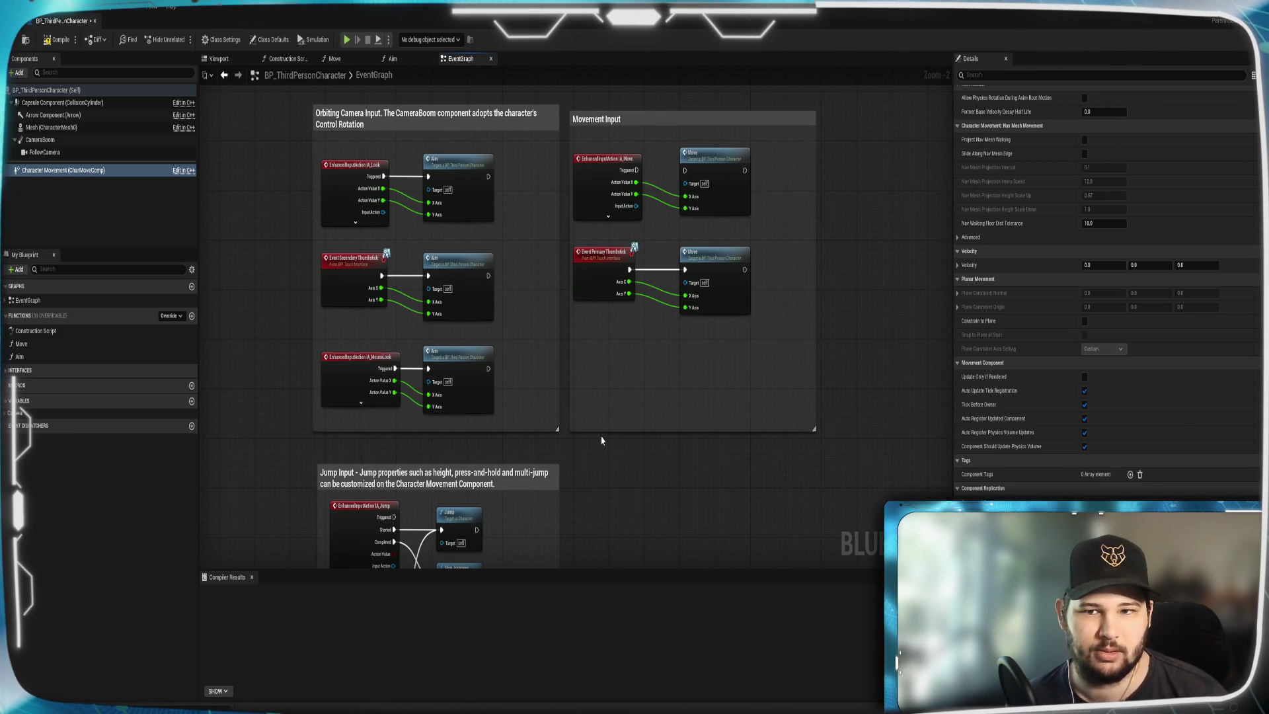
# Compile BP_ThirdPersonCharacter, run and stop a quick simulation, then view the flag pillar.
pyautogui.click(56, 40)
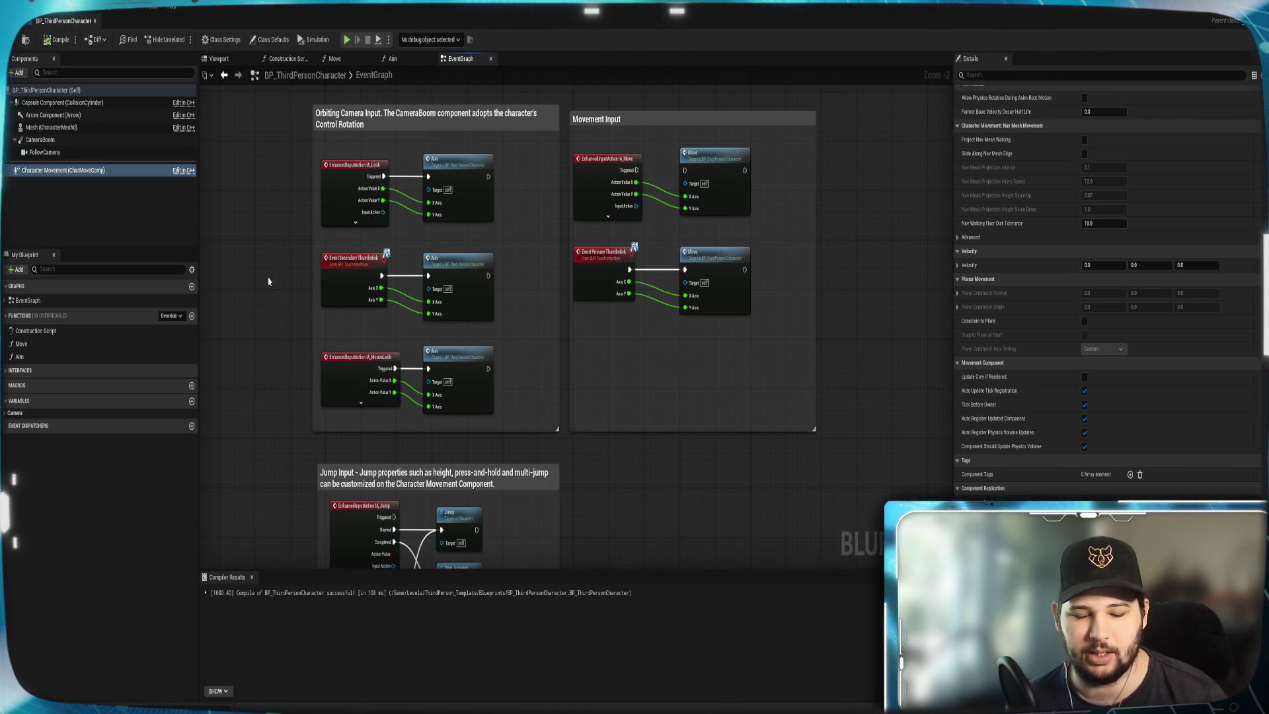
pyautogui.hotkey('alt', 'p')
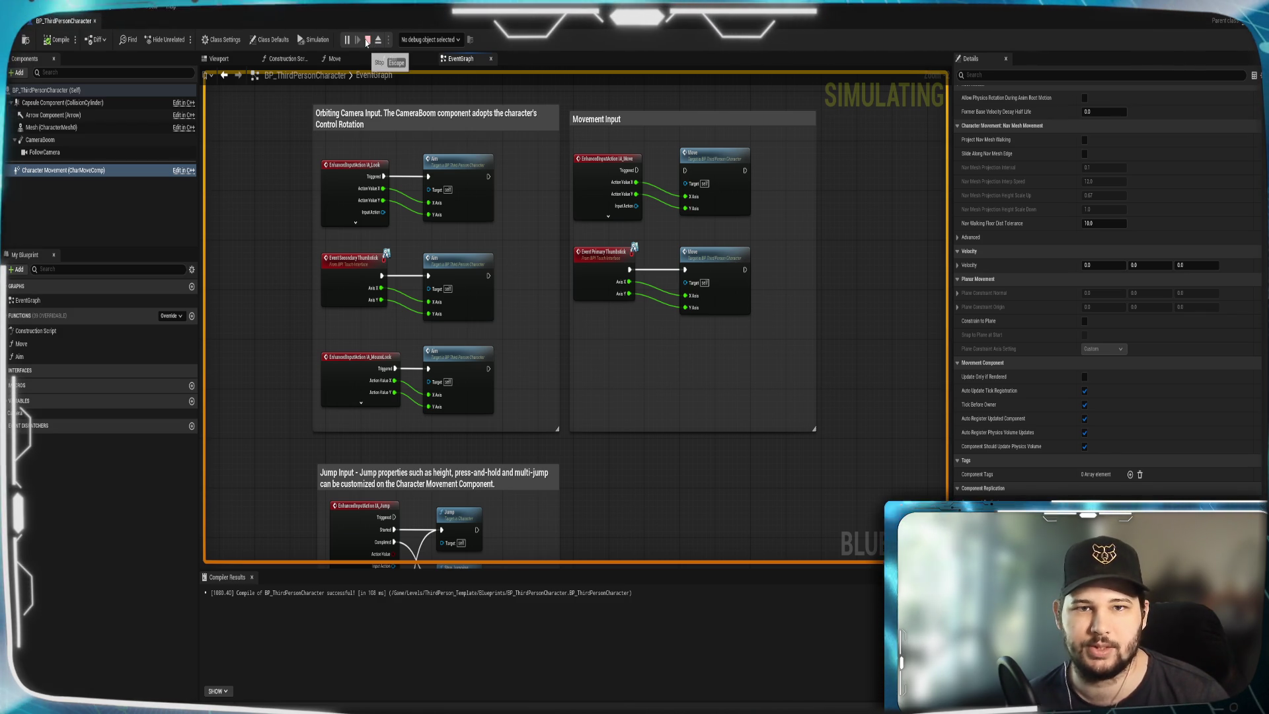
pyautogui.press('Escape')
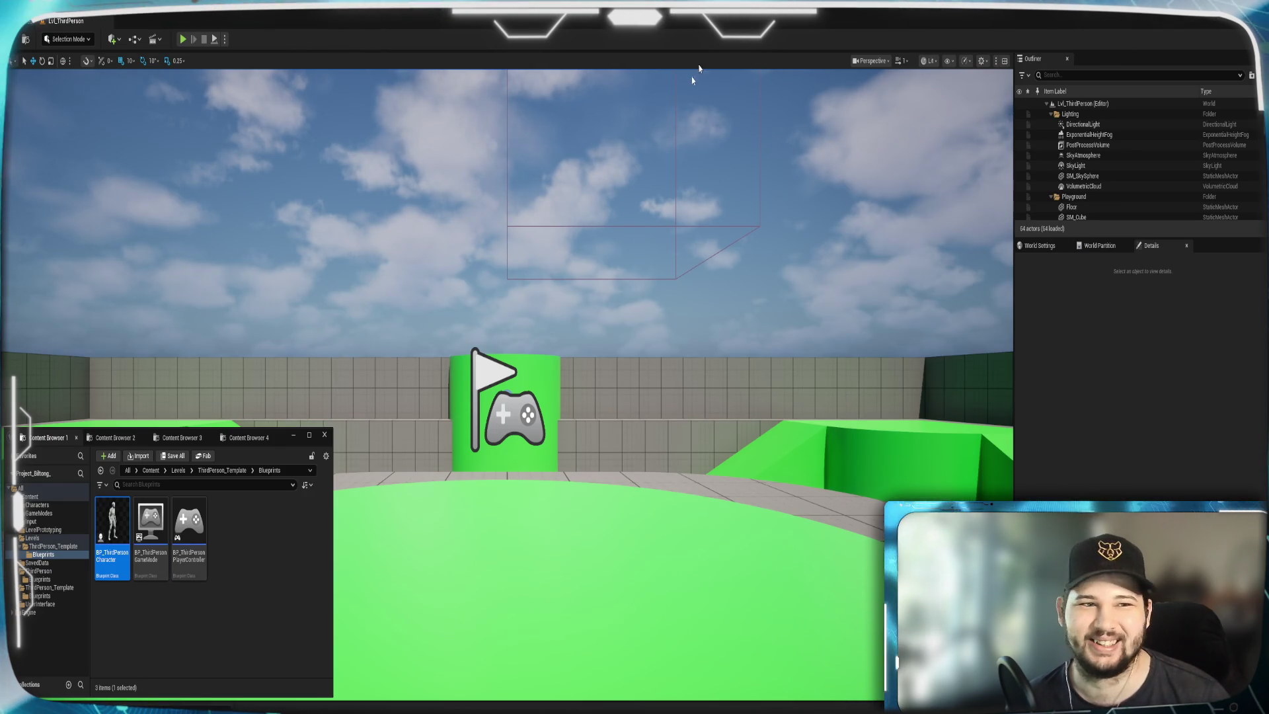
pyautogui.moveTo(661, 441); pyautogui.dragTo(648, 341)
pyautogui.hotkey('alt', 'p')
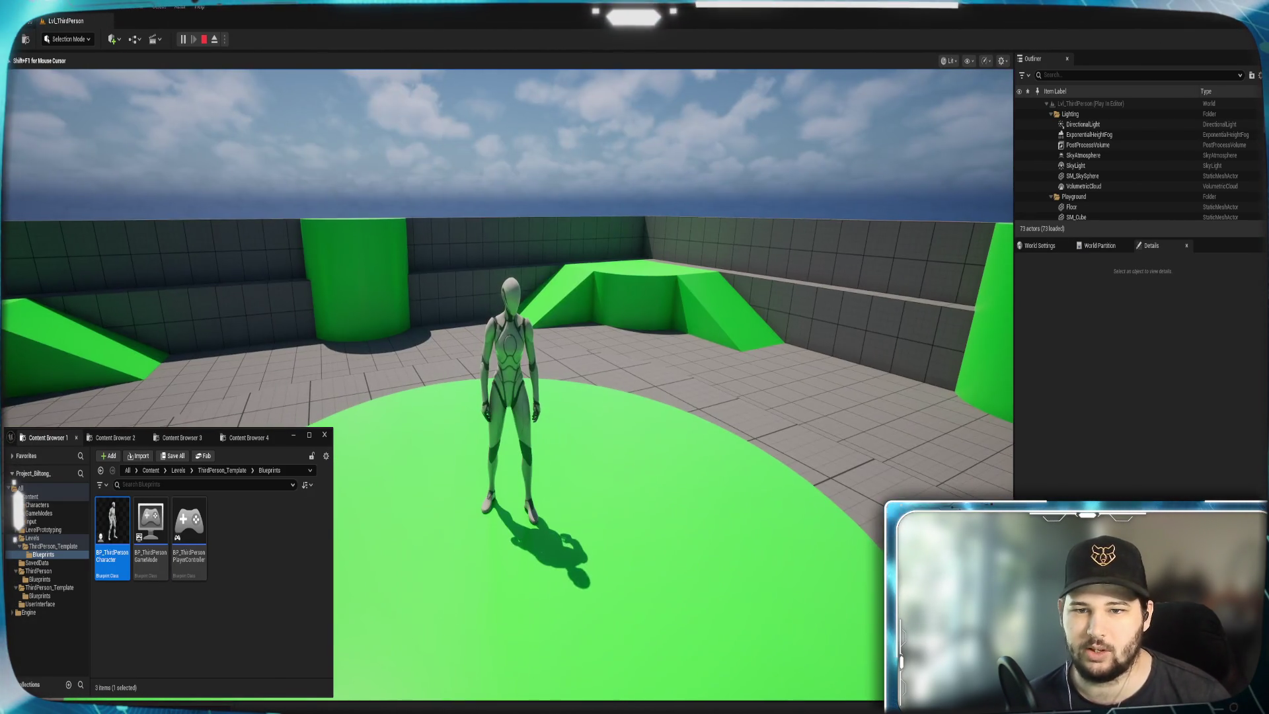
pyautogui.moveTo(508, 383)
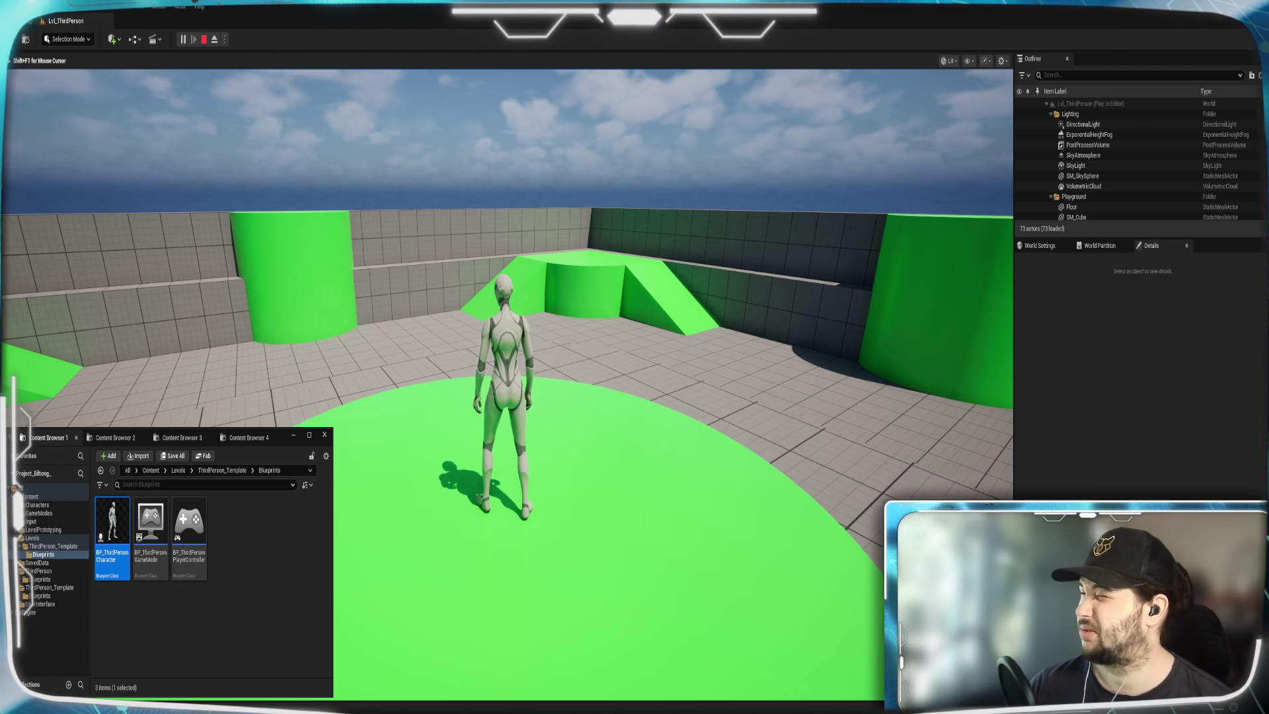
pyautogui.press('a')
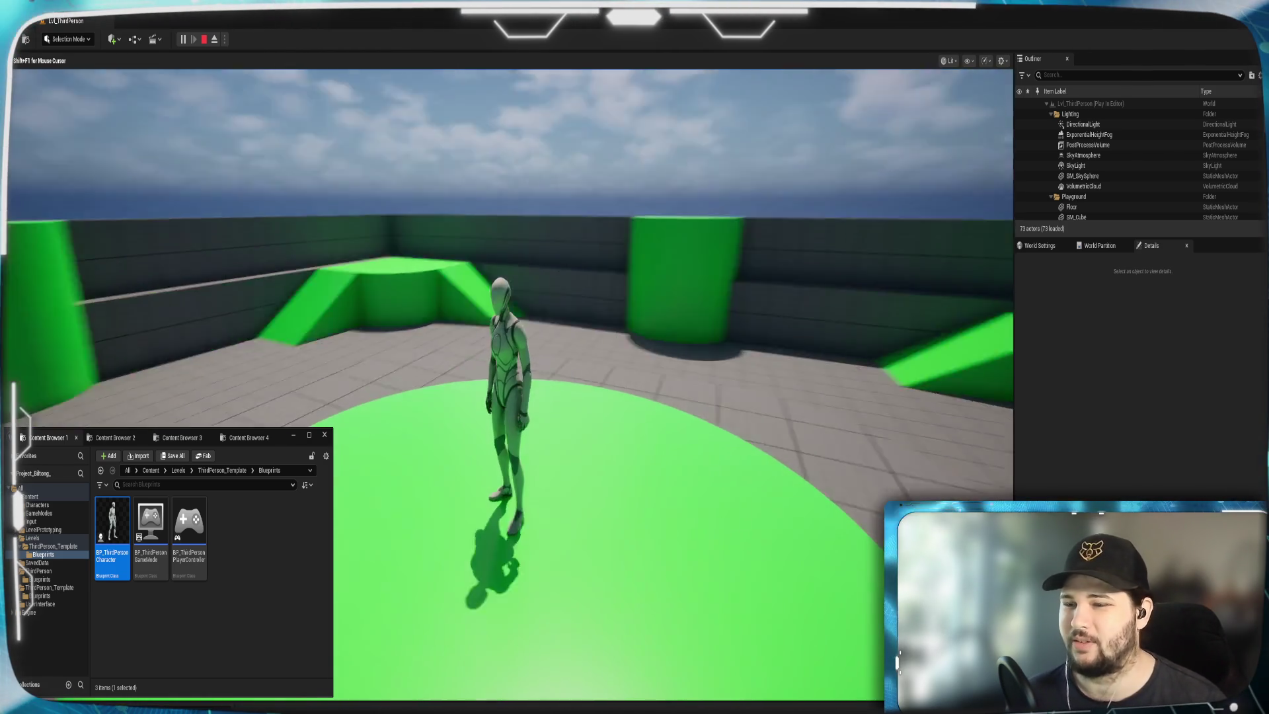
pyautogui.press('w')
pyautogui.moveTo(507, 264)
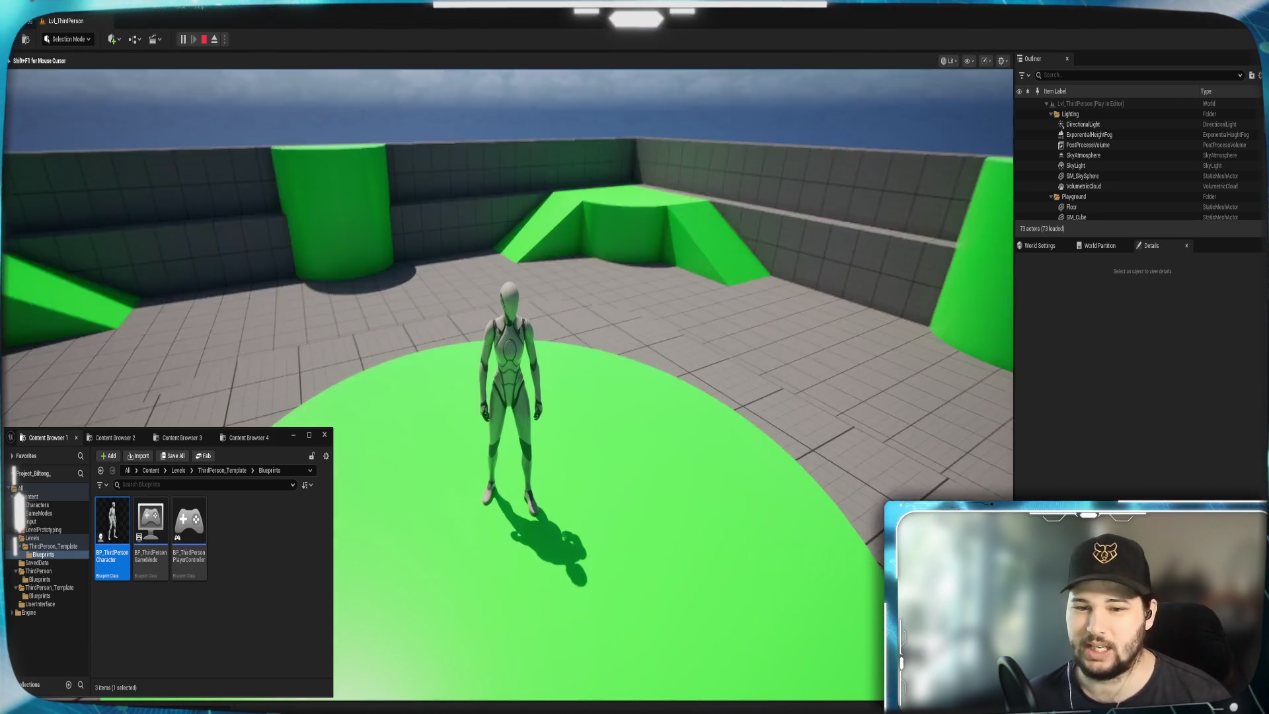
pyautogui.press('Escape')
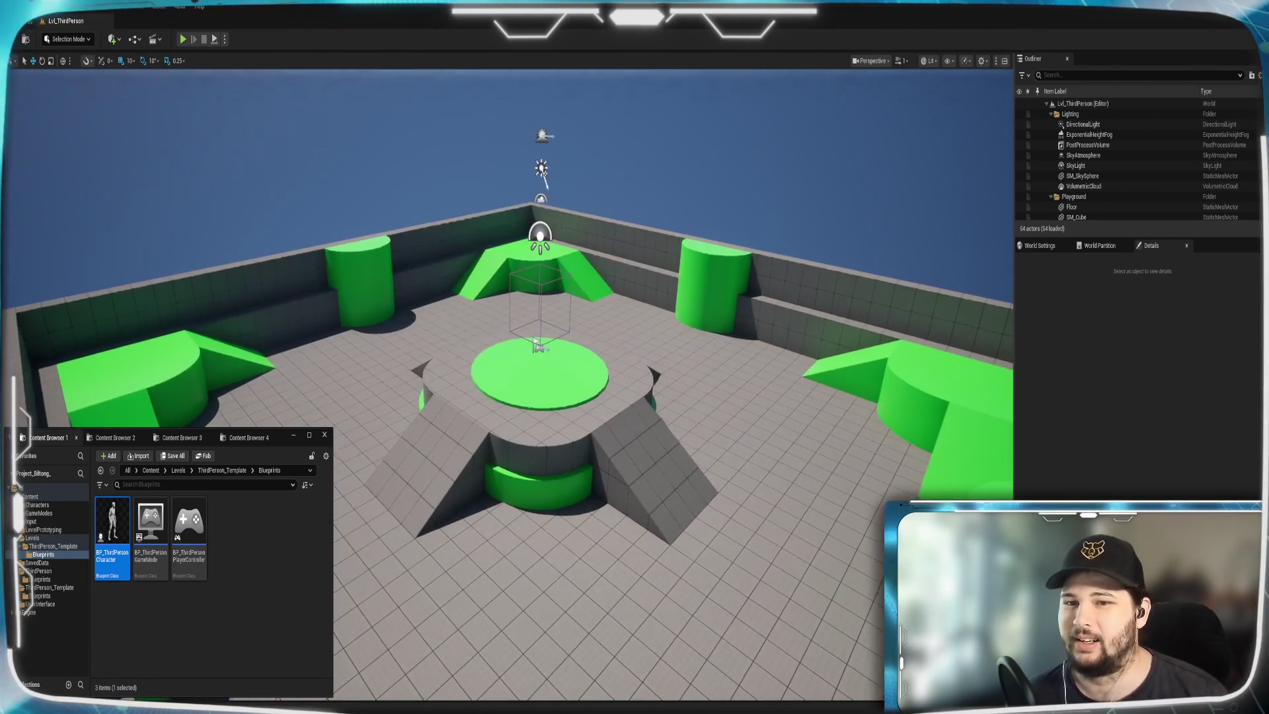
# Fly the level camera to frame the central platform, then return to the Blueprint editor.
pyautogui.moveTo(904, 452); pyautogui.dragTo(904, 452)
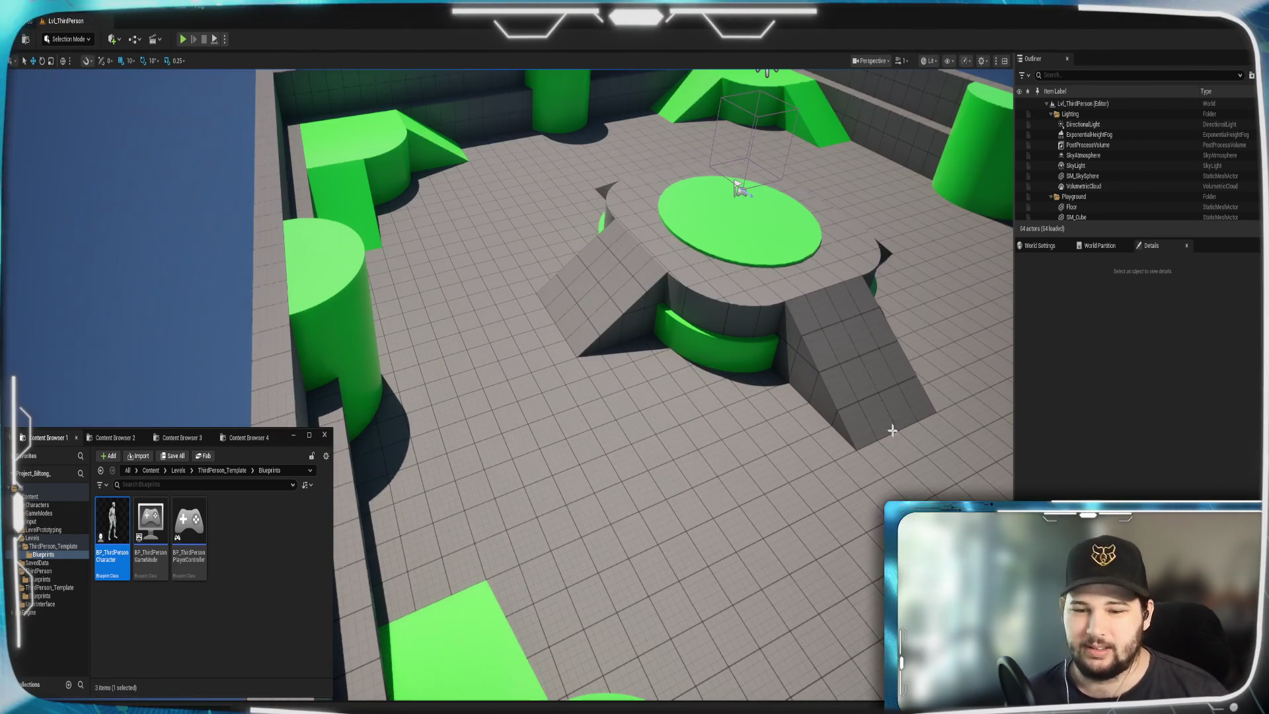
pyautogui.moveTo(689, 474); pyautogui.dragTo(689, 474)
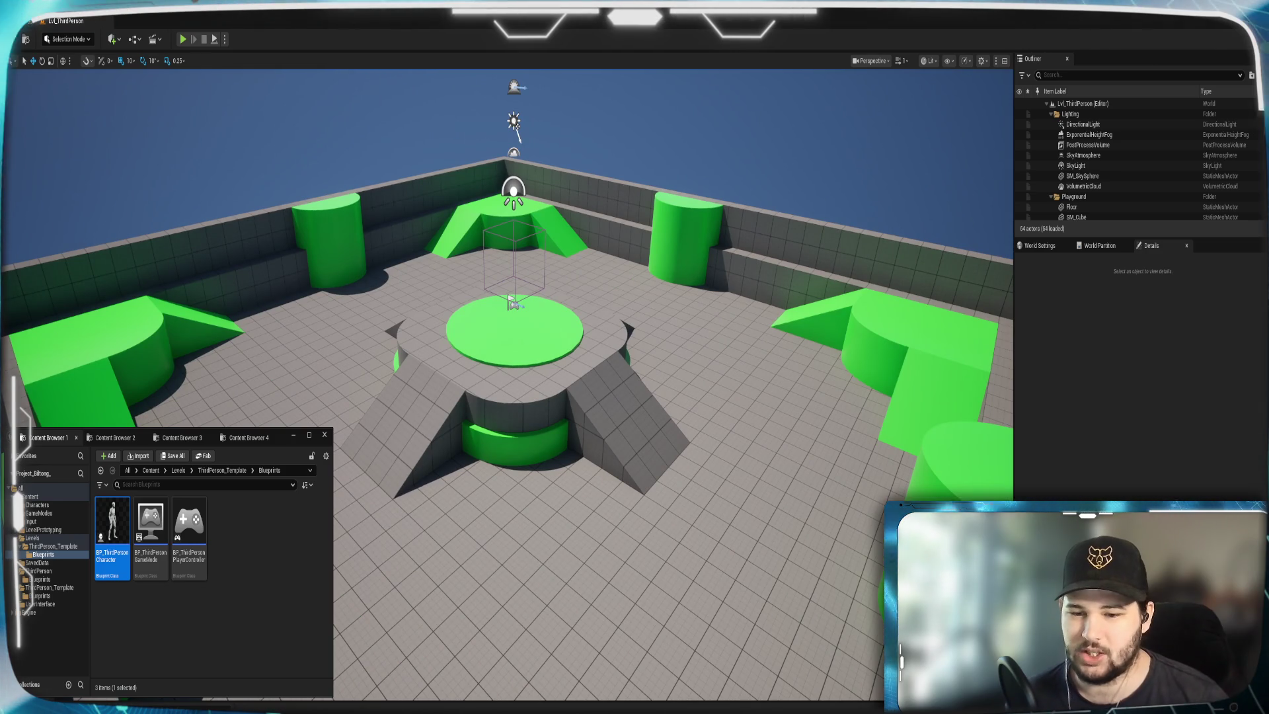
pyautogui.moveTo(587, 707)
pyautogui.moveTo(669, 678)
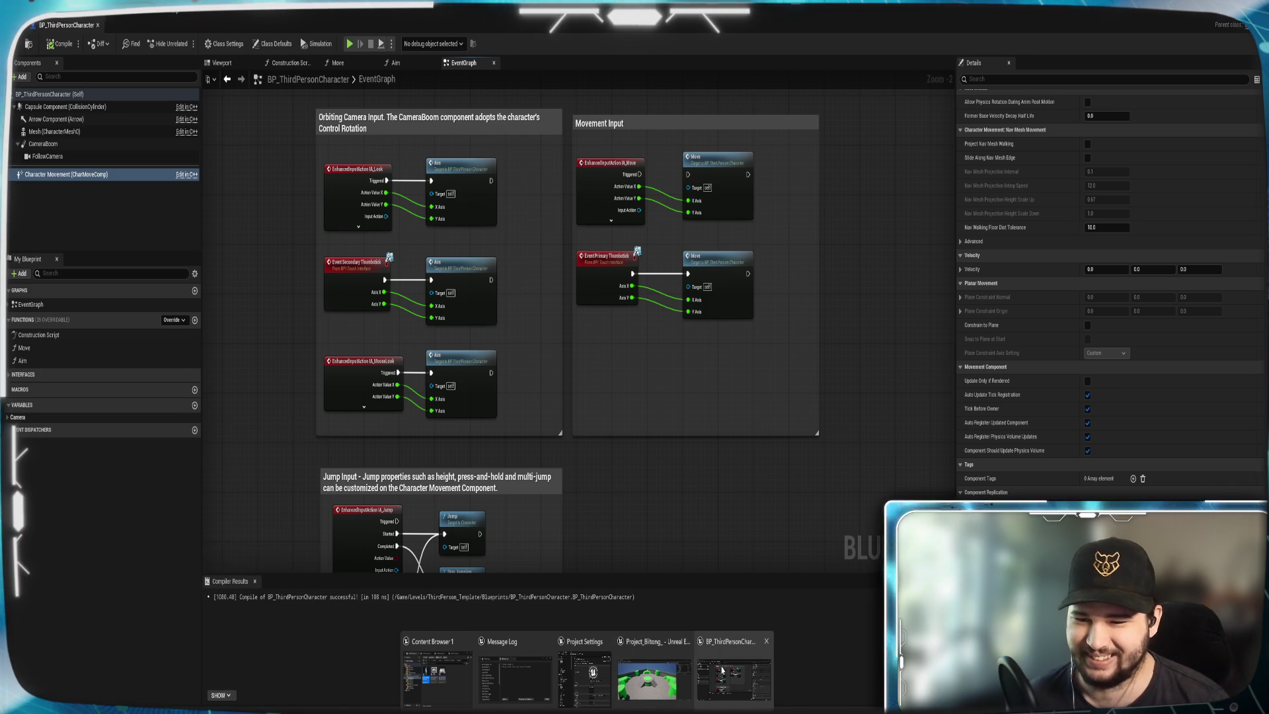
pyautogui.click(722, 671)
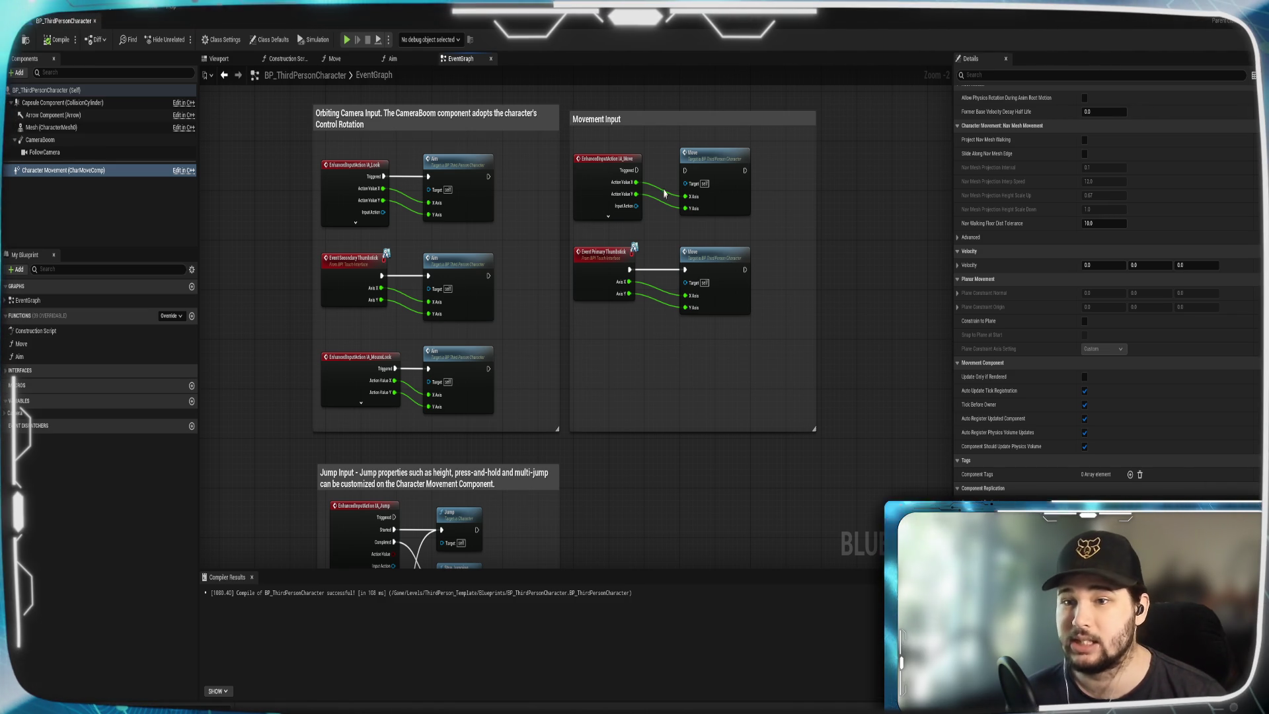
pyautogui.moveTo(637, 170)
pyautogui.mouseDown()
pyautogui.moveTo(658, 175)
pyautogui.moveTo(655, 140)
pyautogui.moveTo(685, 170)
pyautogui.mouseUp()
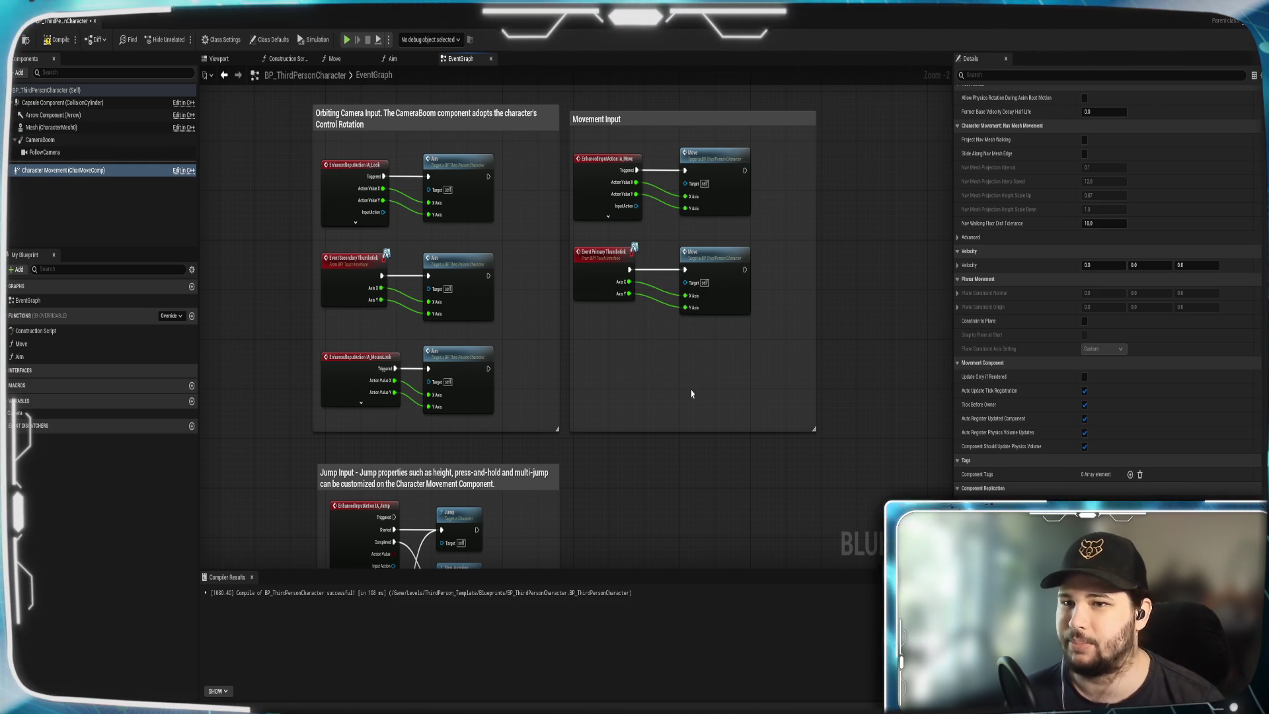
pyautogui.click(341, 60)
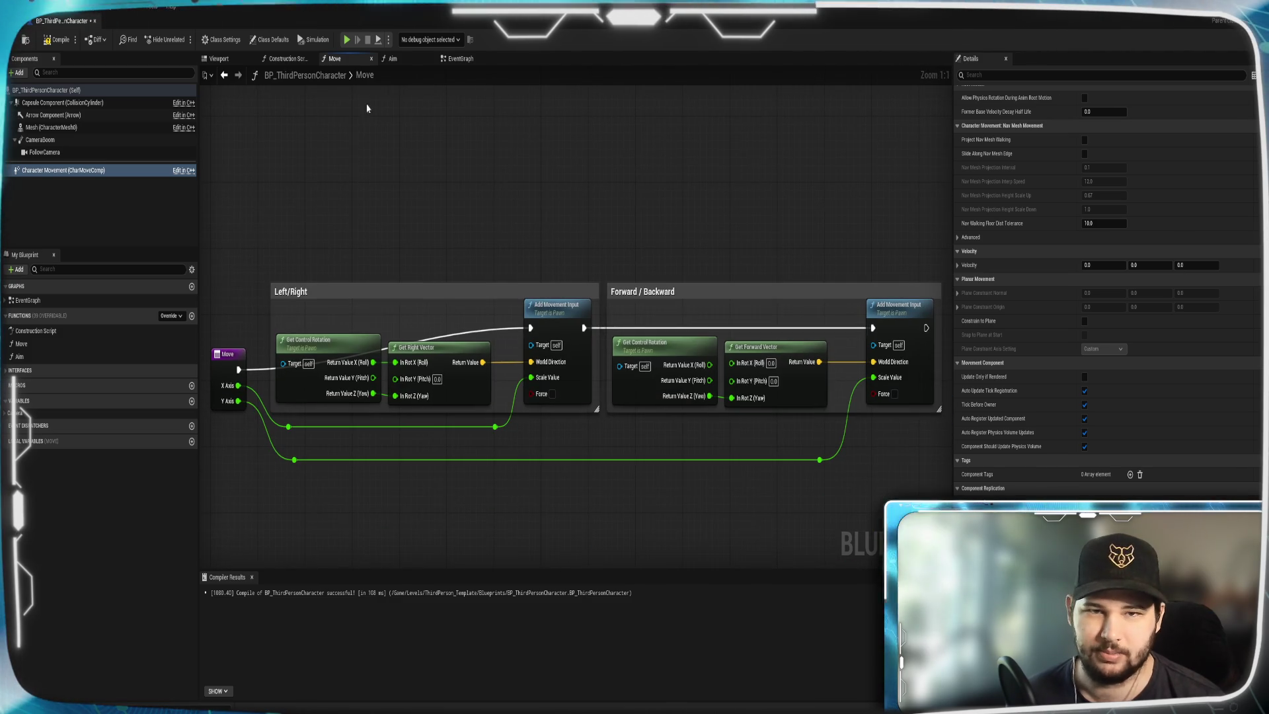
# Review the Aim function graph's nodes, then return to the EventGraph.
pyautogui.click(393, 59)
pyautogui.moveTo(365, 157)
pyautogui.mouseDown()
pyautogui.moveTo(552, 176)
pyautogui.moveTo(539, 193)
pyautogui.mouseUp()
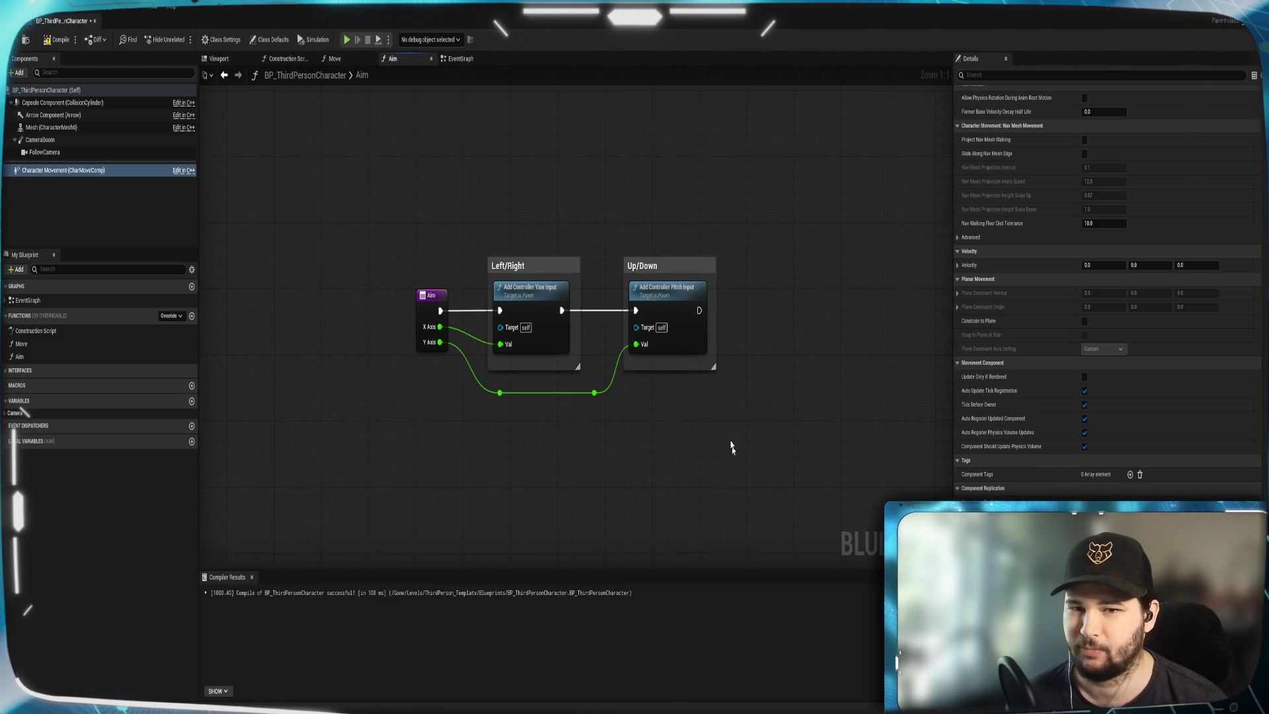
pyautogui.click(462, 61)
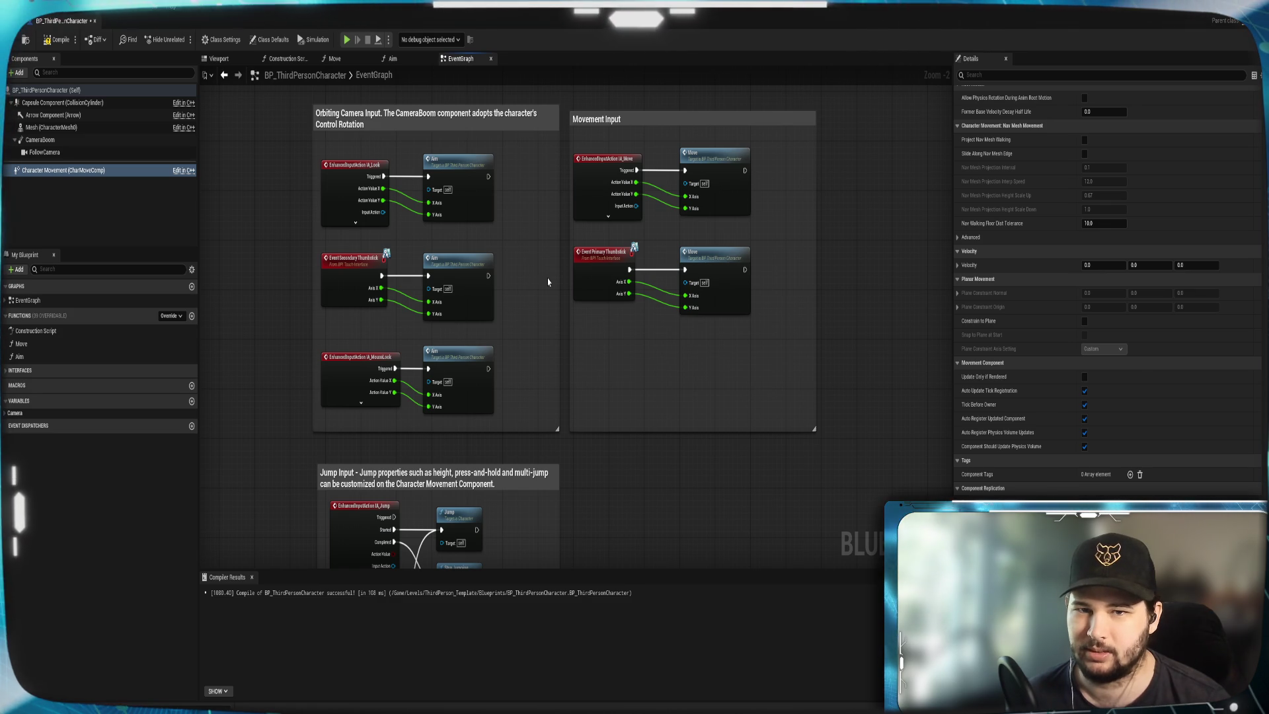
# Zoom in on the EventGraph input events and show the top-level Content folder.
pyautogui.scroll(1, 507, 354)
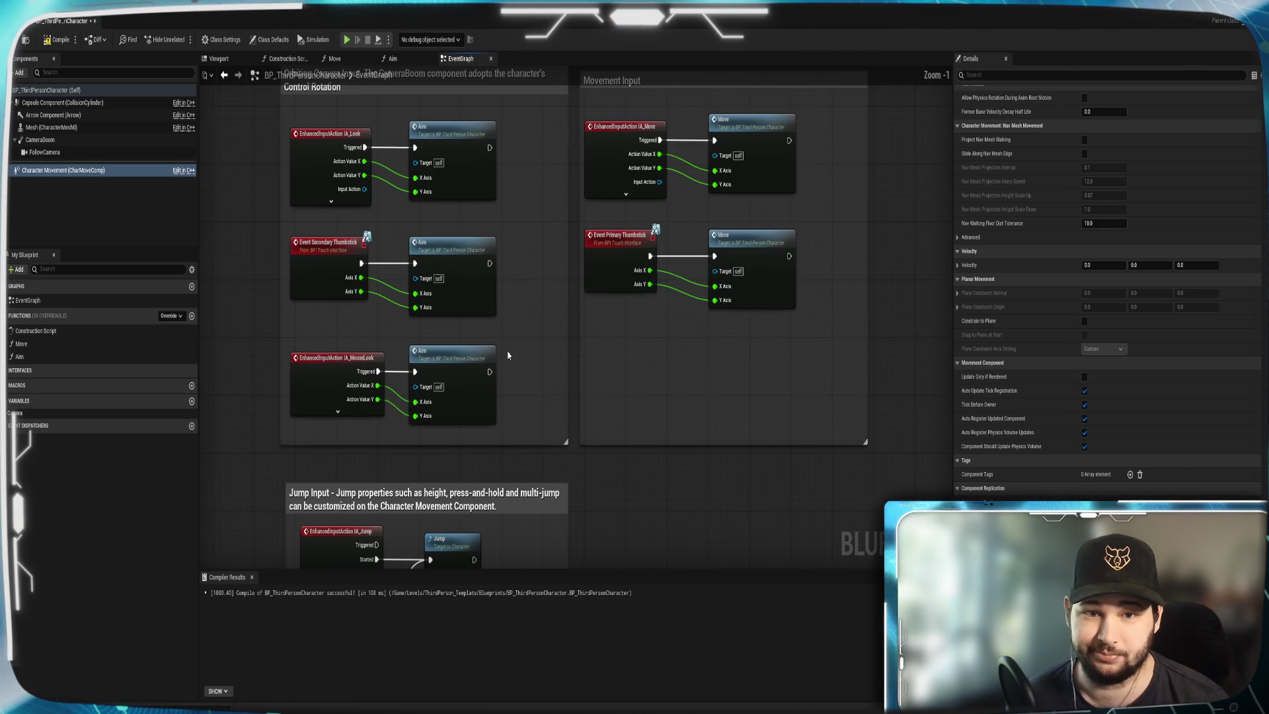
pyautogui.scroll(1, 507, 355)
pyautogui.moveTo(249, 261); pyautogui.dragTo(266, 293)
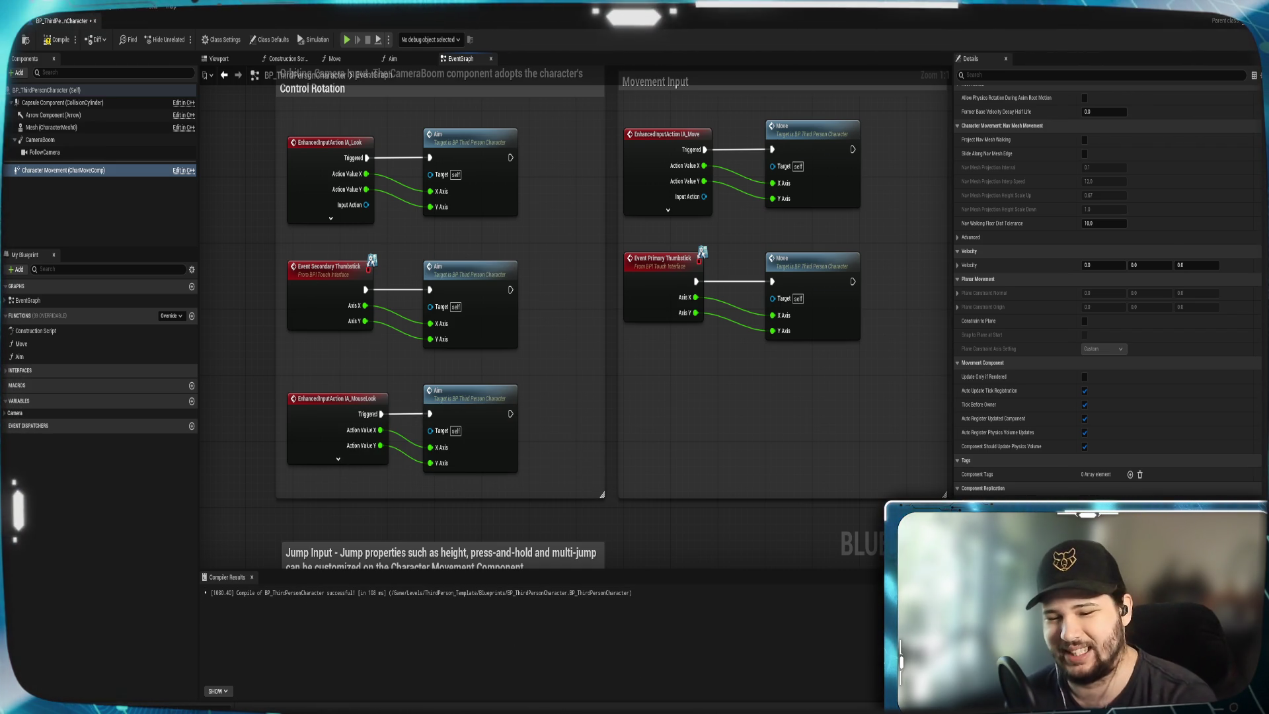
pyautogui.click(456, 675)
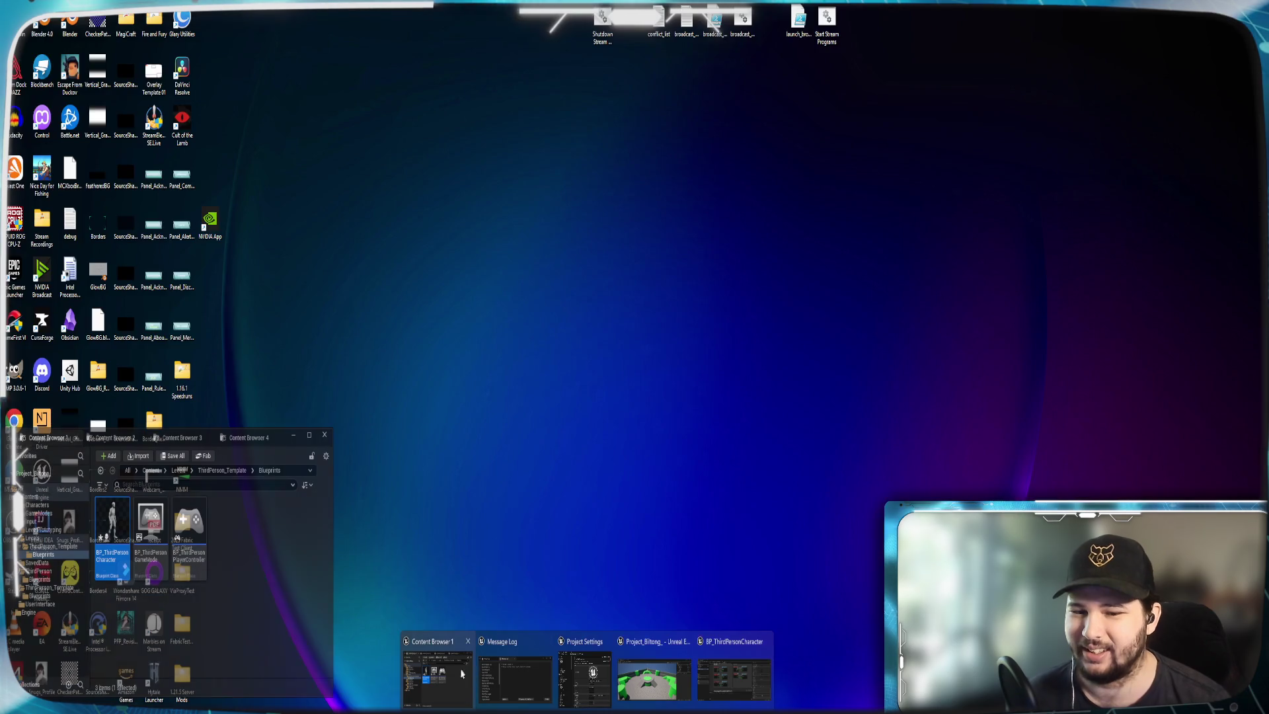
pyautogui.click(456, 676)
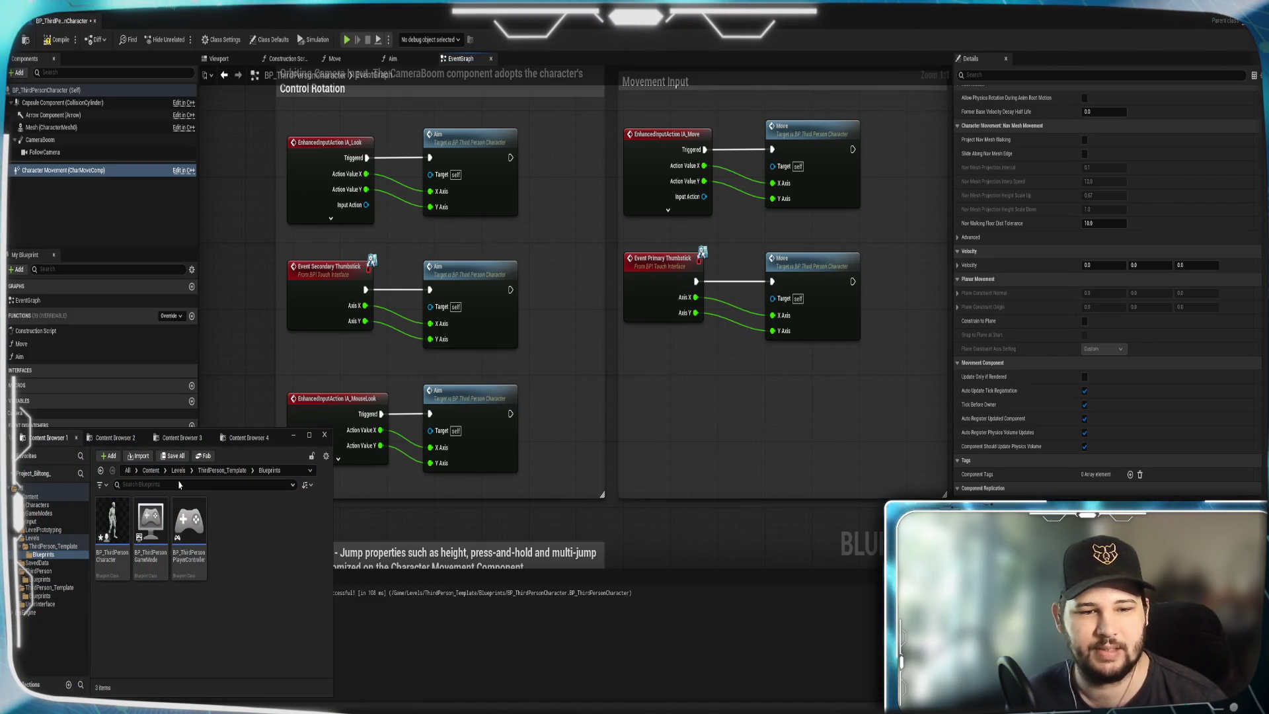
pyautogui.click(151, 470)
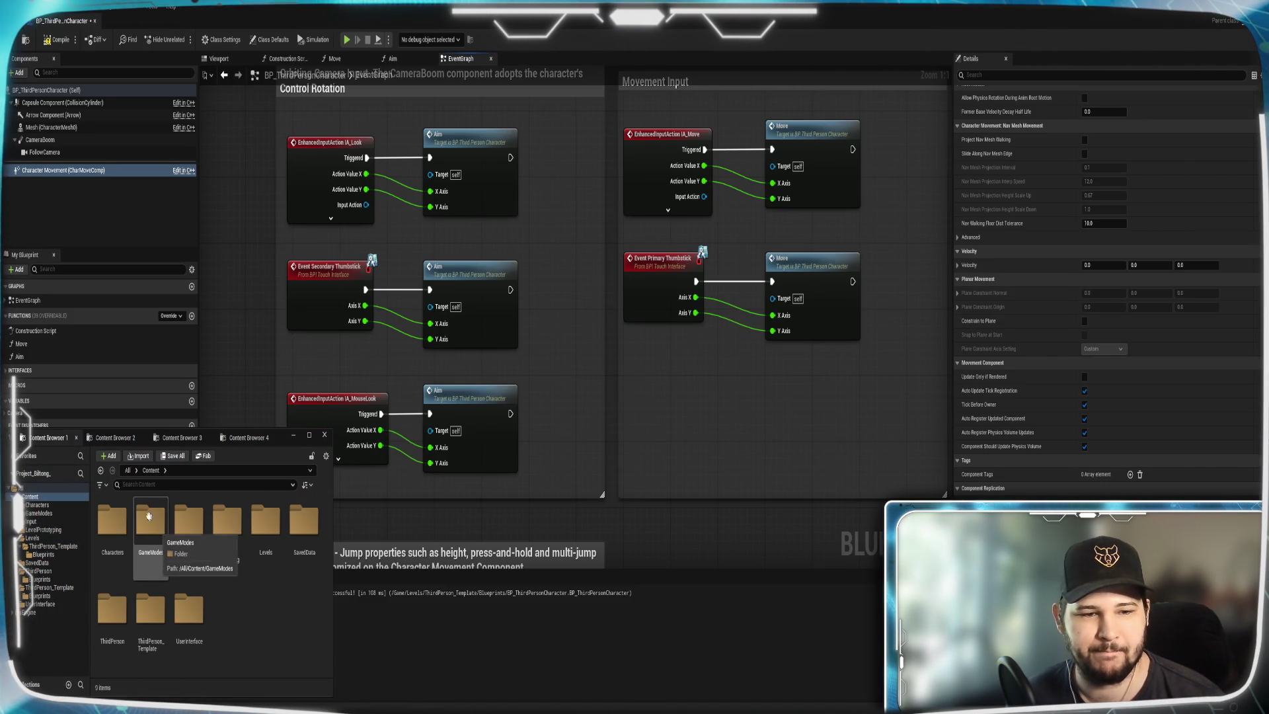
# Open the IMC_Default input mapping context from the Content/Input folder.
pyautogui.click(114, 437)
pyautogui.click(185, 537)
pyautogui.doubleClick(185, 537)
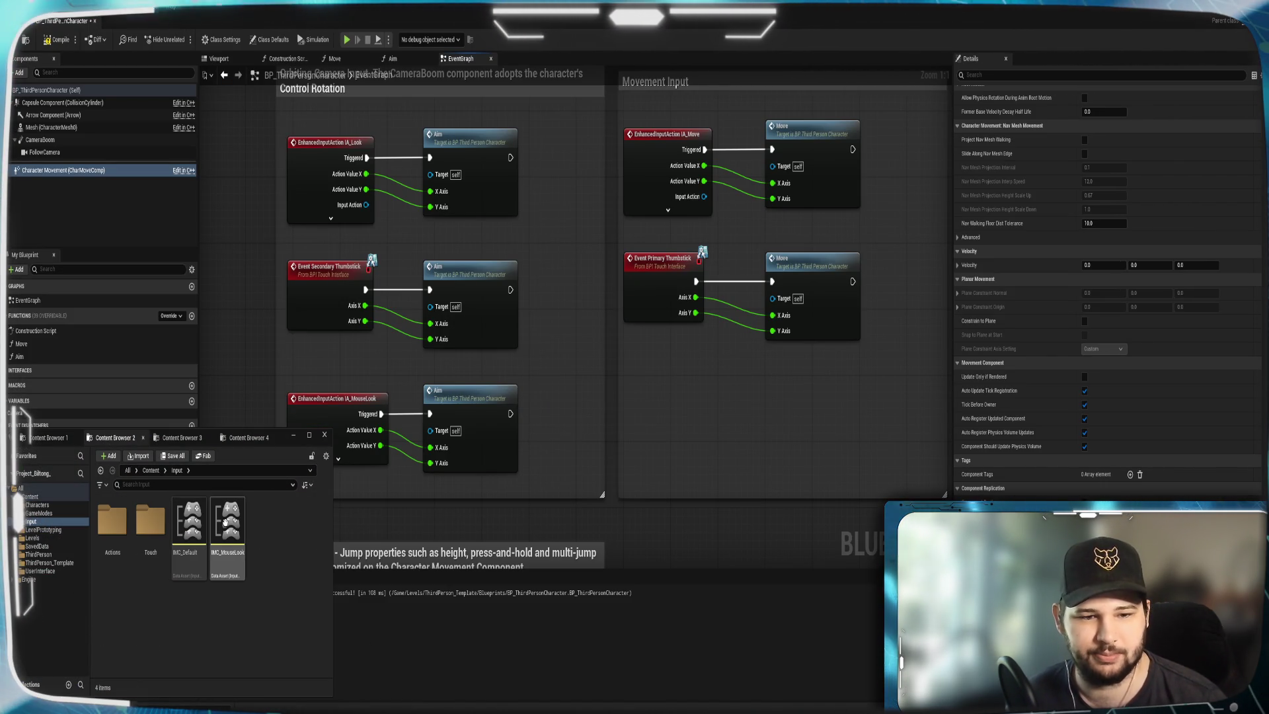
pyautogui.doubleClick(195, 537)
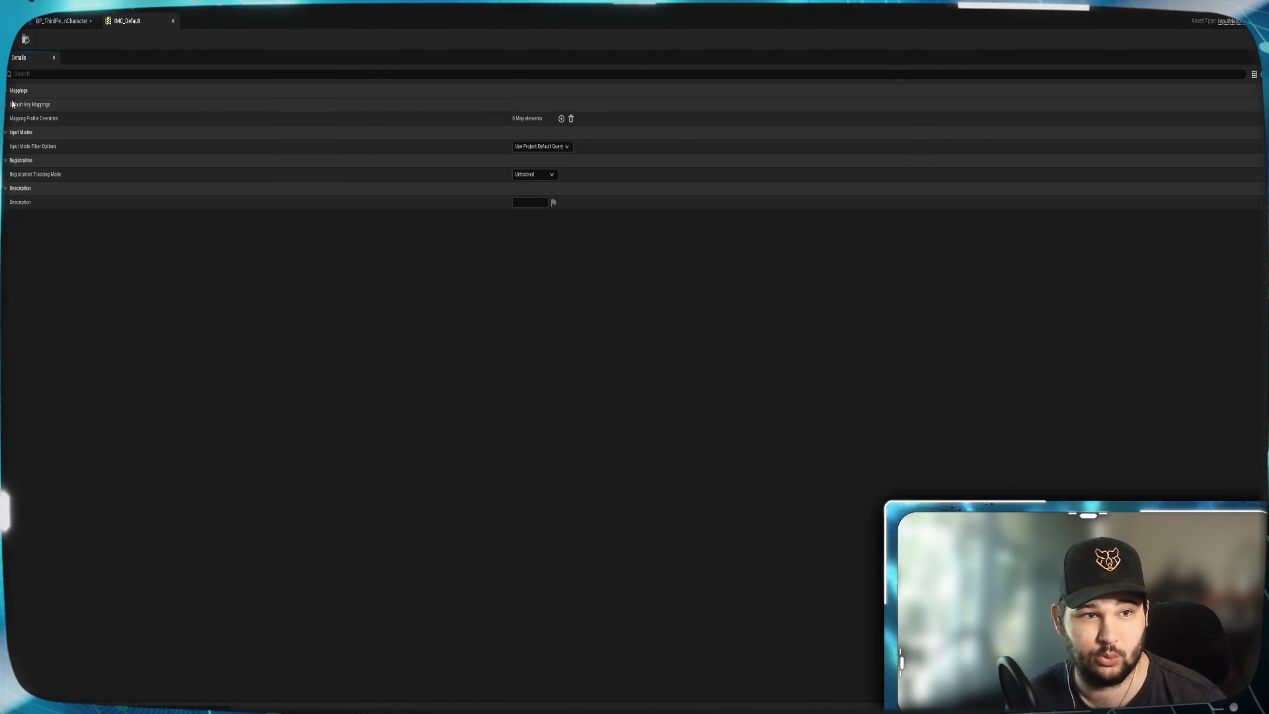
# Expand IA_Look's right-thumbstick mapping and check its Dead Zone modifier, then collapse it.
pyautogui.click(11, 104)
pyautogui.click(11, 118)
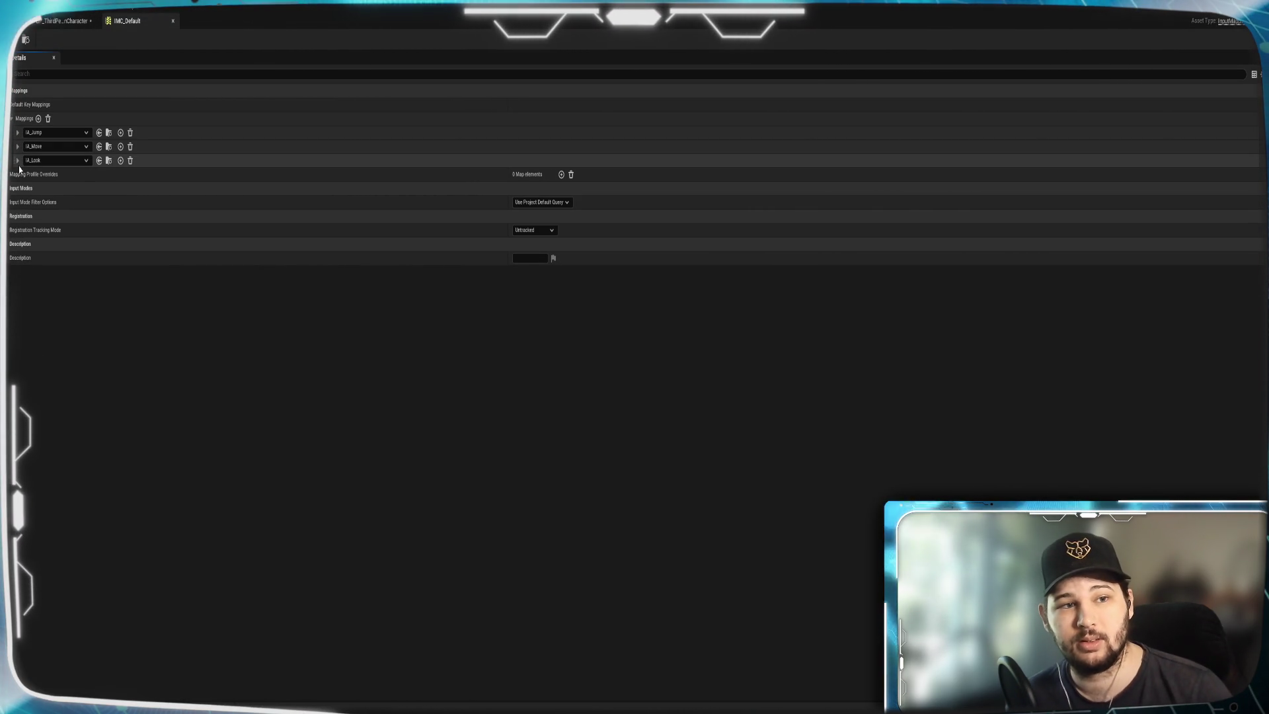
pyautogui.click(18, 161)
pyautogui.click(24, 175)
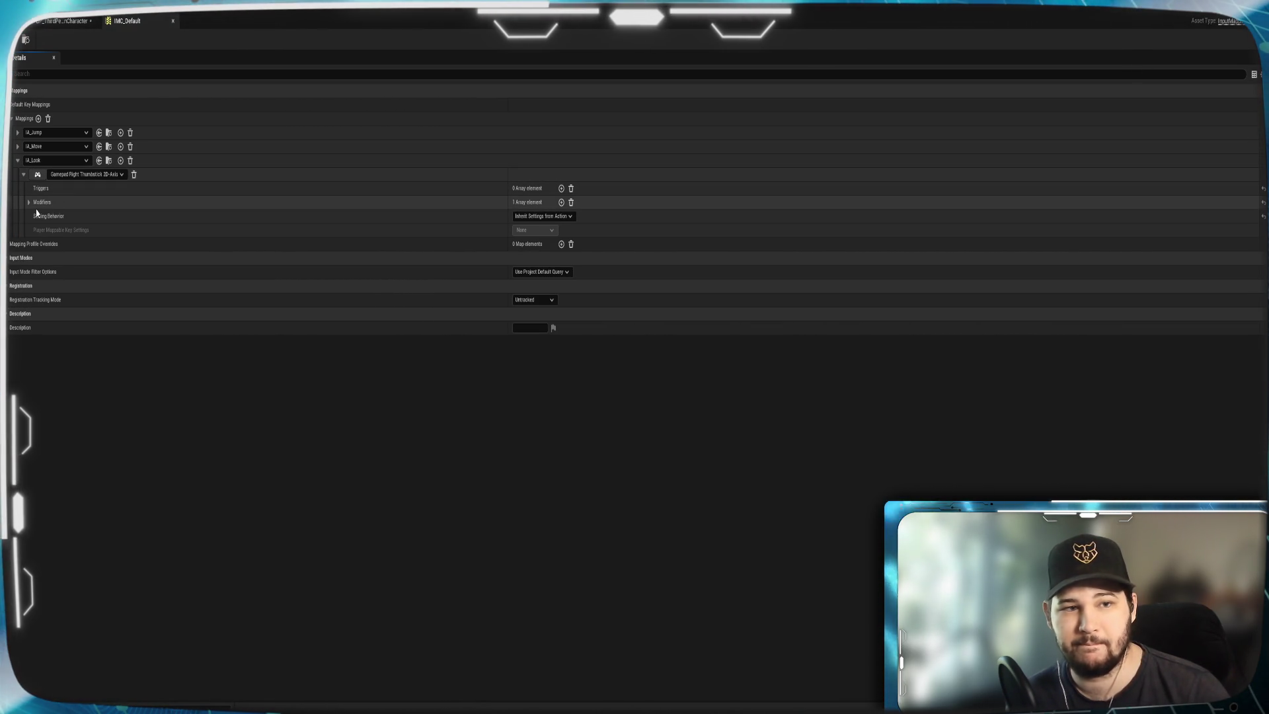
pyautogui.click(29, 203)
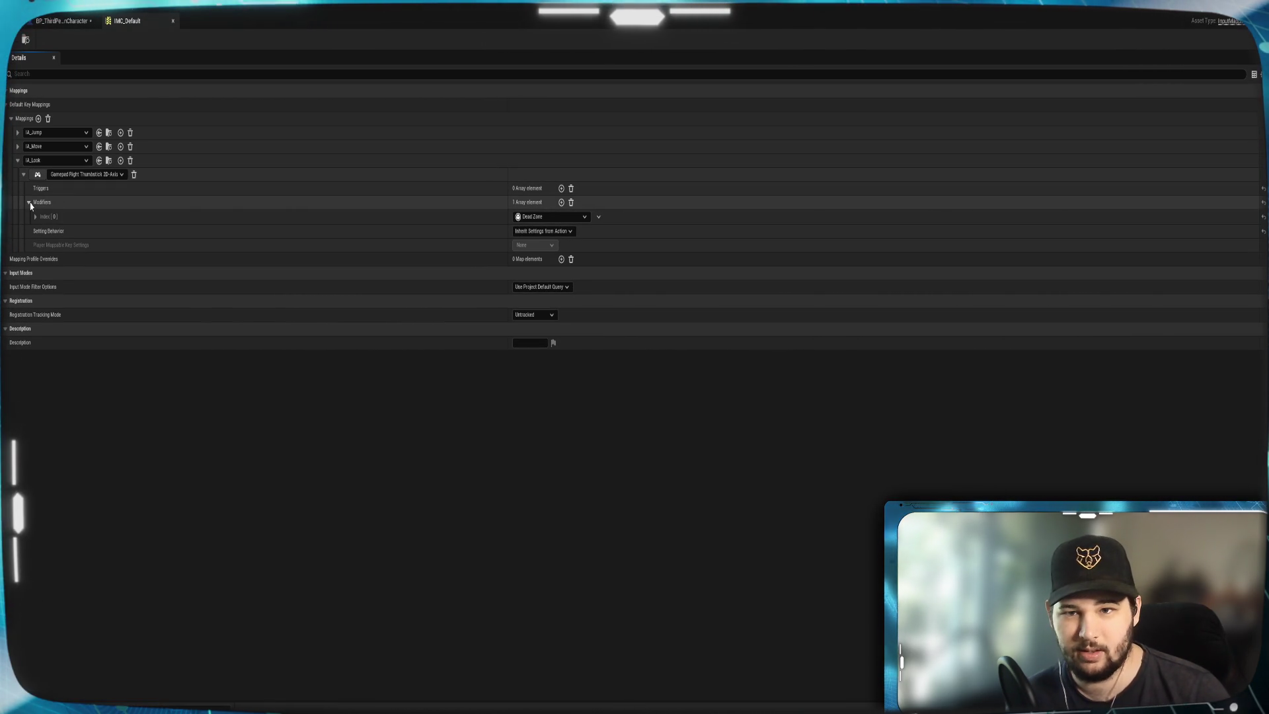
pyautogui.click(29, 203)
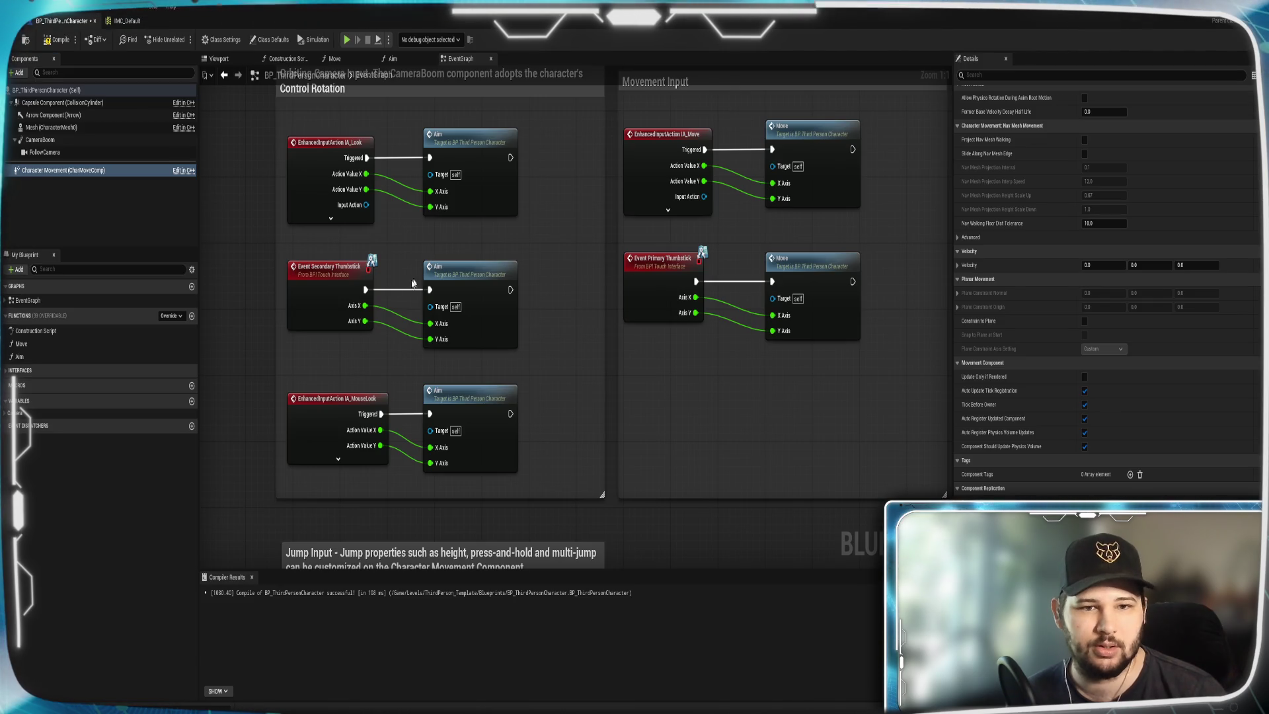
# Inspect the Secondary Thumbstick, IA_MouseLook and IA_Look event nodes in the EventGraph.
pyautogui.rightClick(337, 301)
pyautogui.press('Escape')
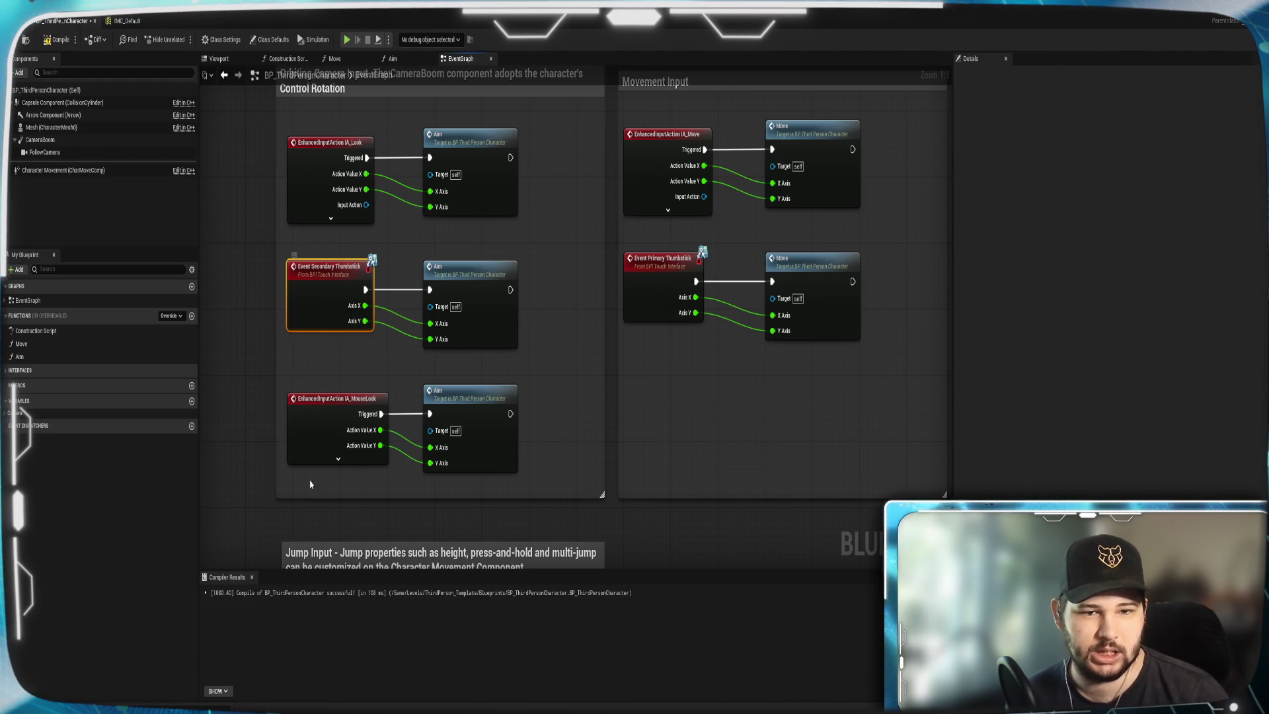
pyautogui.rightClick(311, 436)
pyautogui.press('Escape')
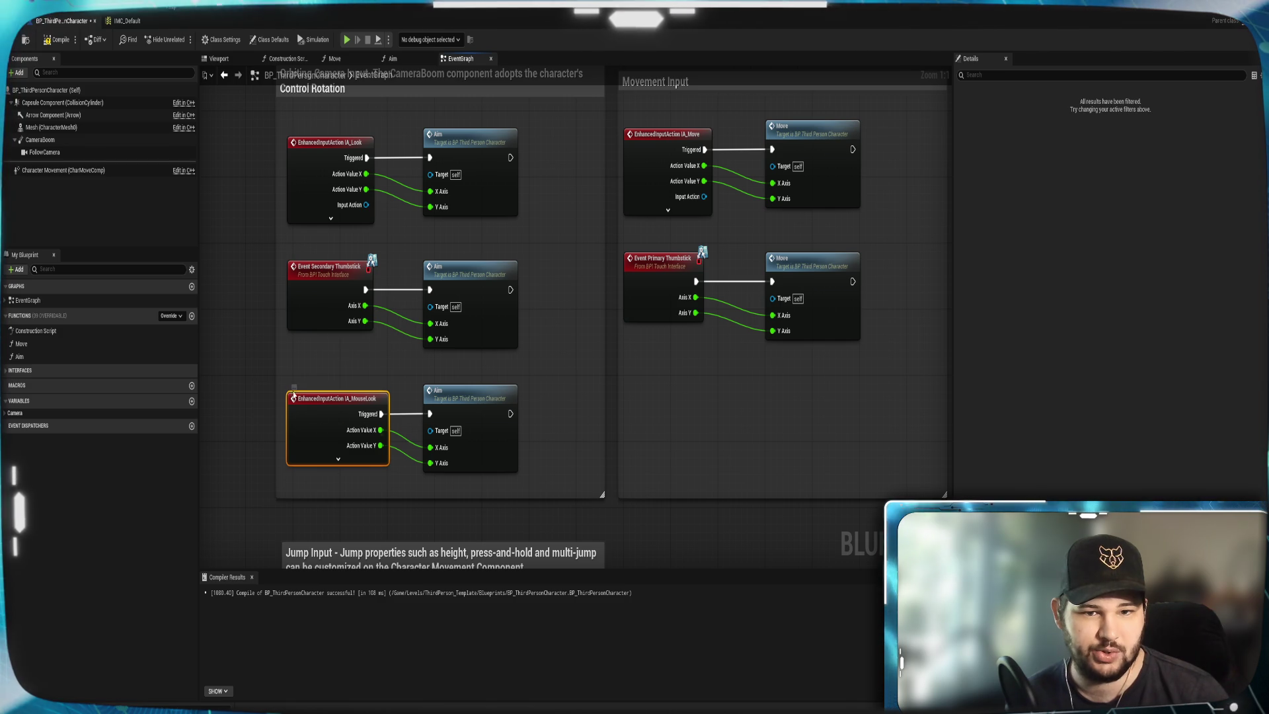
pyautogui.click(322, 190)
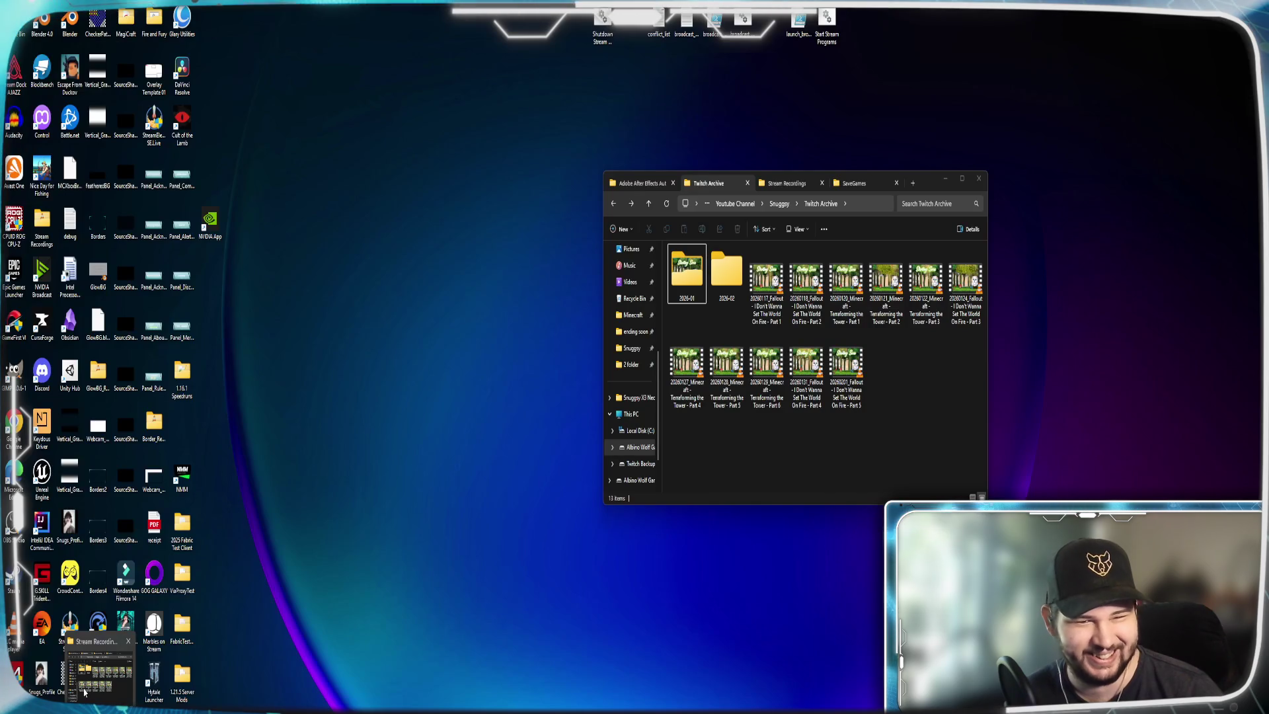
# Move File Explorer aside and restore the floating Content Browser window.
pyautogui.click(99, 651)
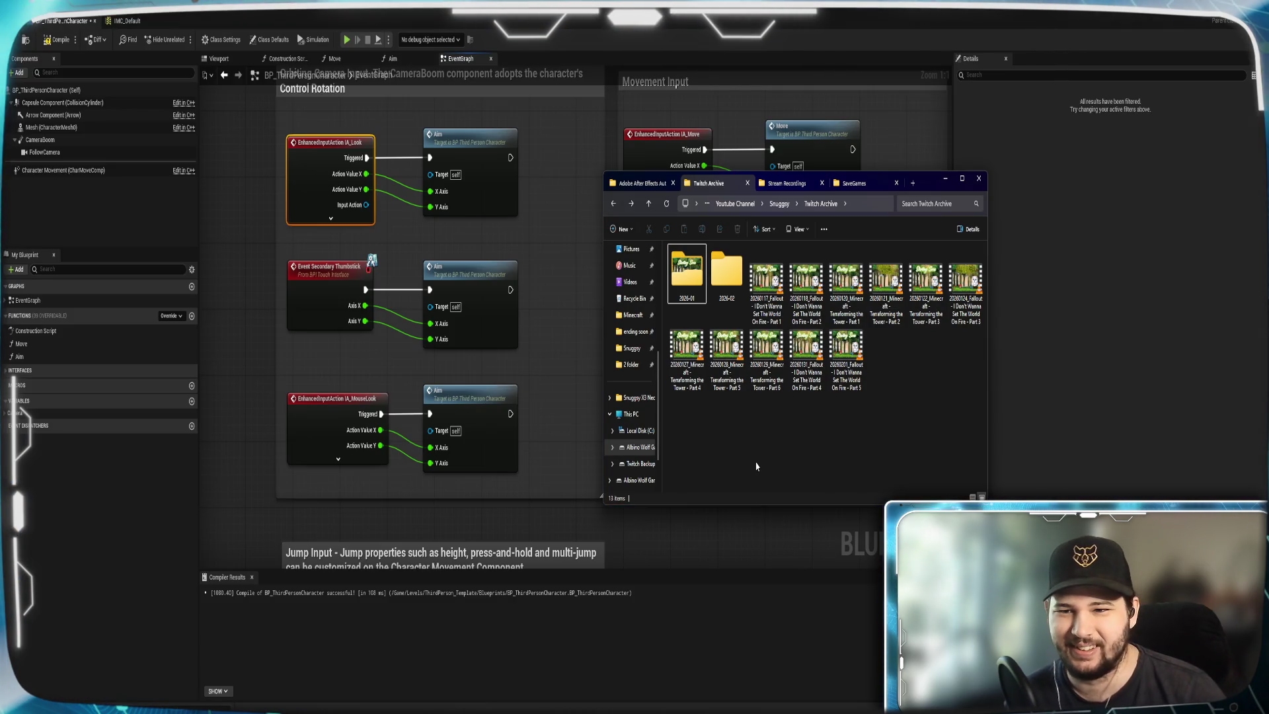
pyautogui.click(946, 178)
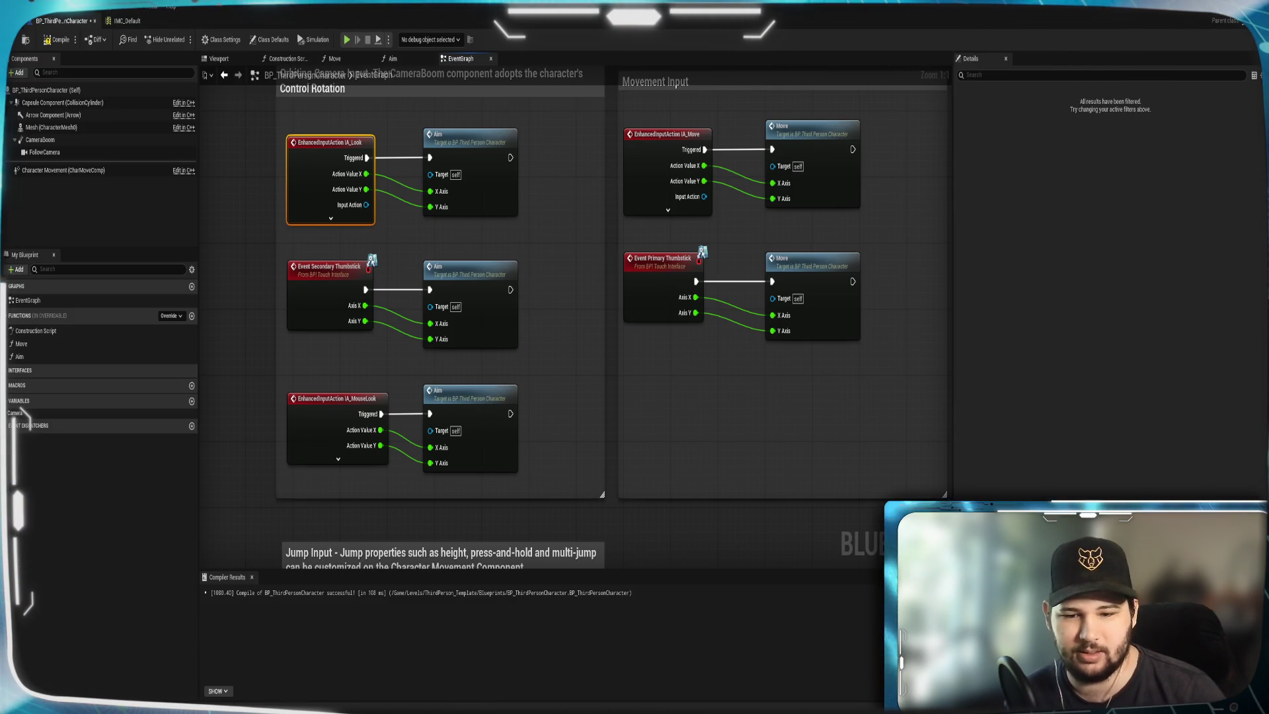
pyautogui.moveTo(492, 705)
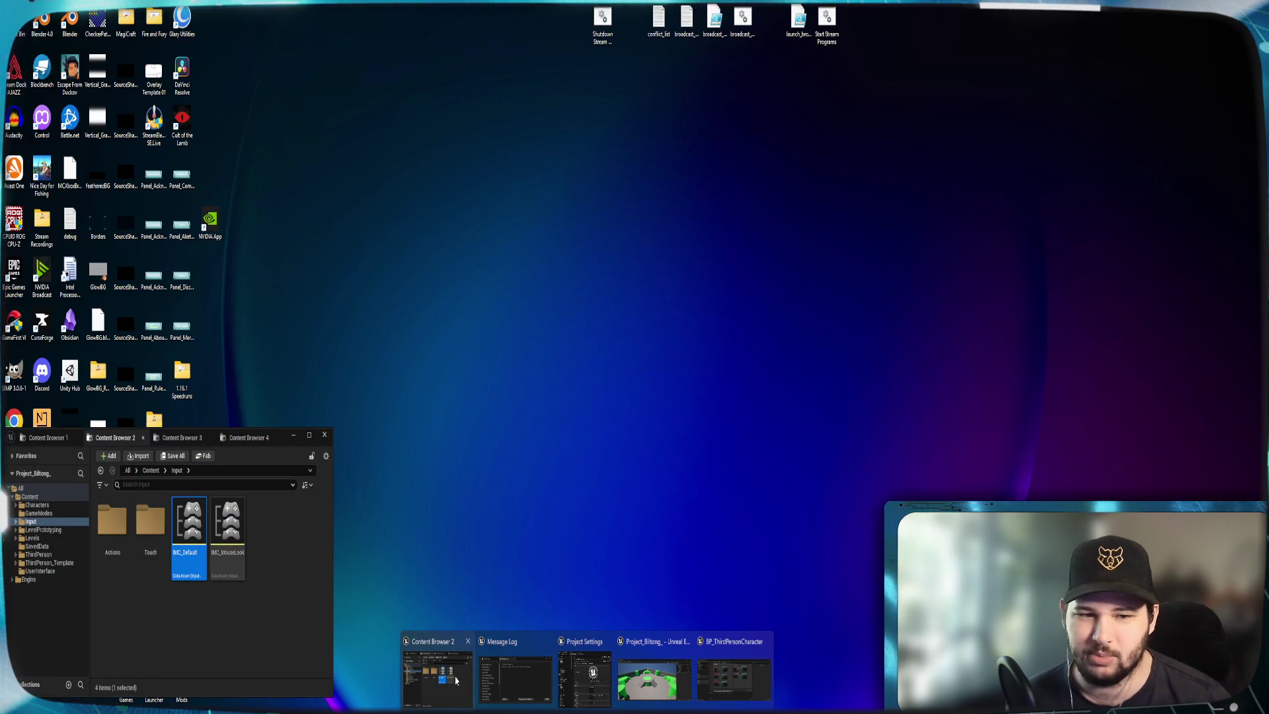
pyautogui.click(456, 681)
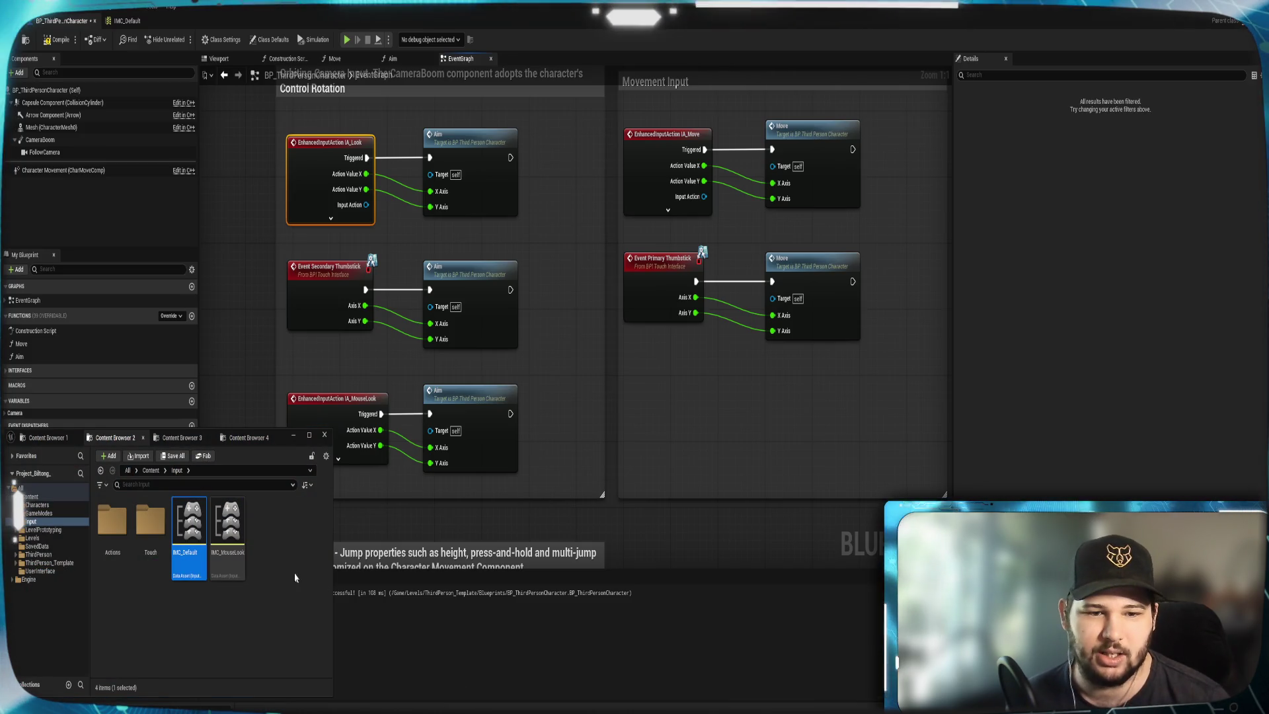
# Look inside the Touch folder, then return to the Input folder.
pyautogui.click(288, 567)
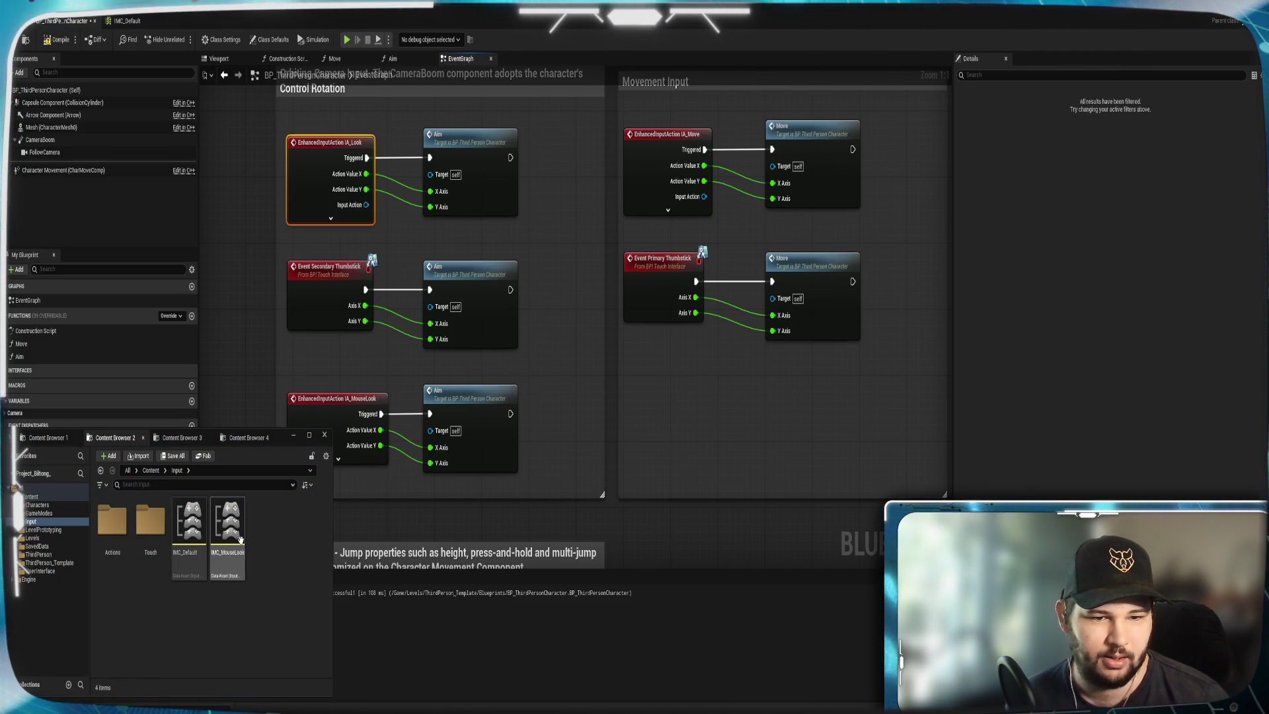
pyautogui.doubleClick(137, 528)
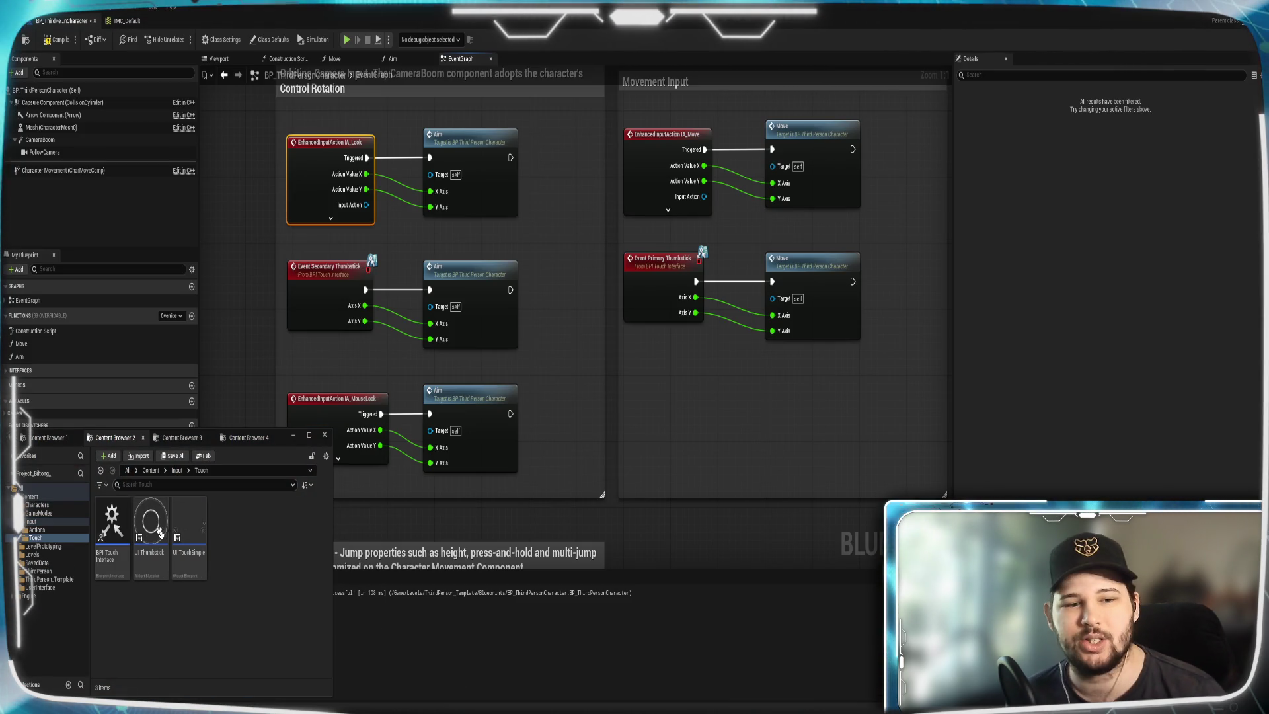
pyautogui.click(176, 469)
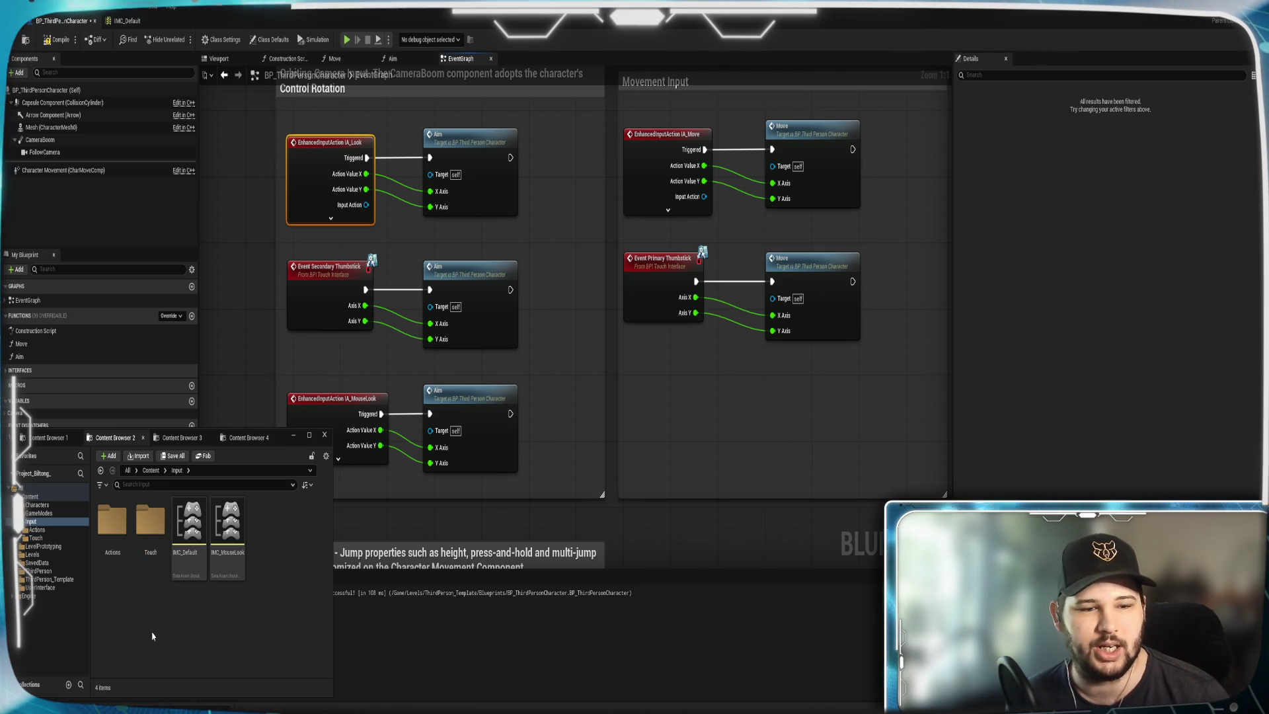
# Force delete the Touch folder with BP_TouchInterface, UI_Thumbstick and UI_TouchSimple.
pyautogui.rightClick(146, 545)
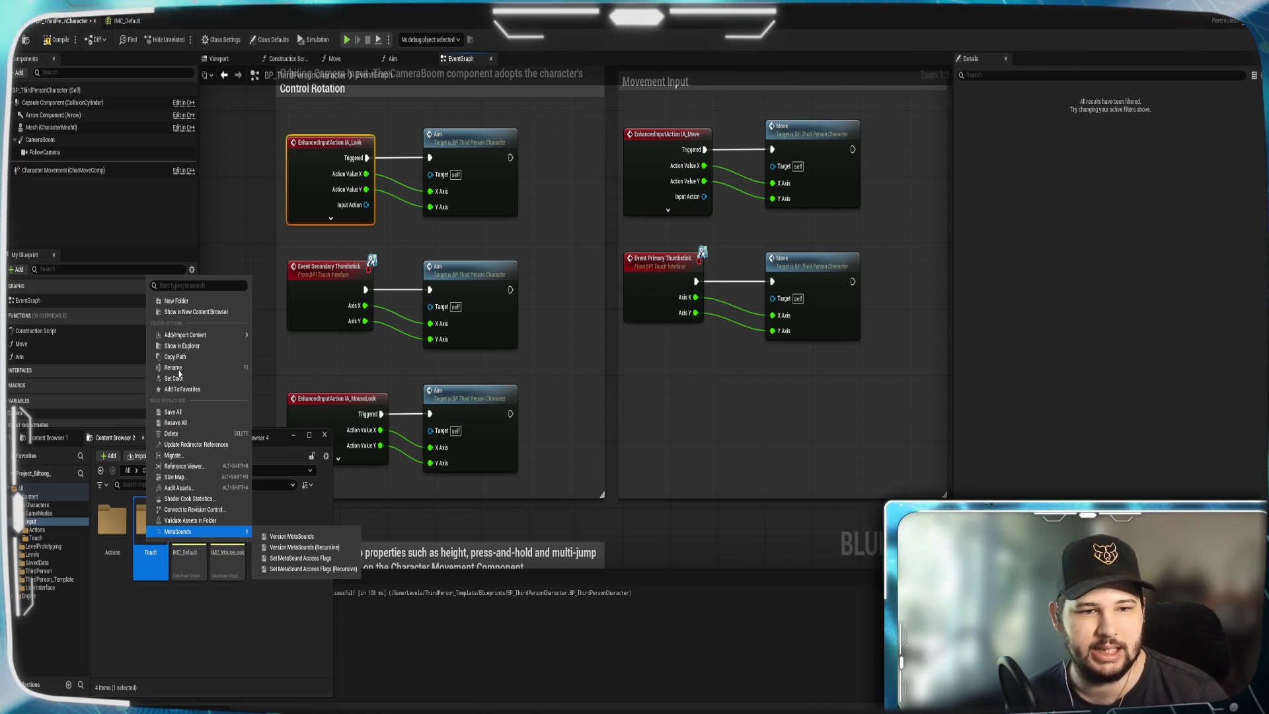
pyautogui.click(184, 594)
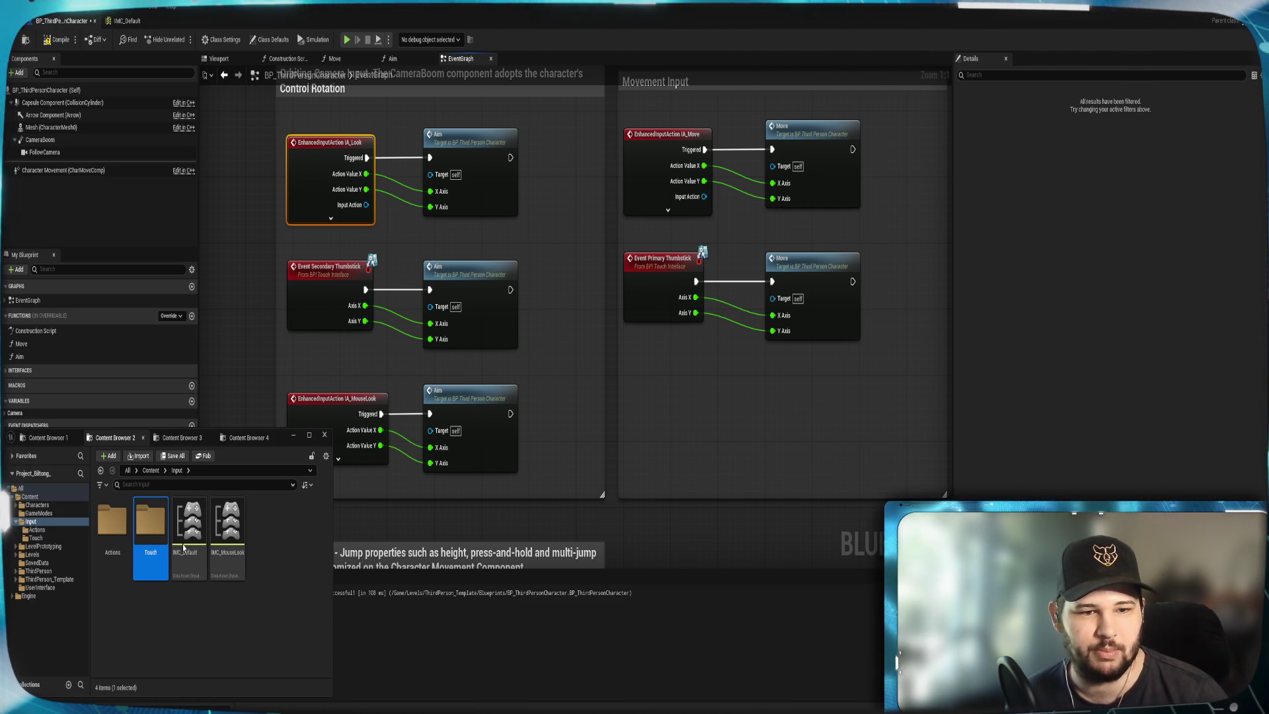
pyautogui.press('Delete')
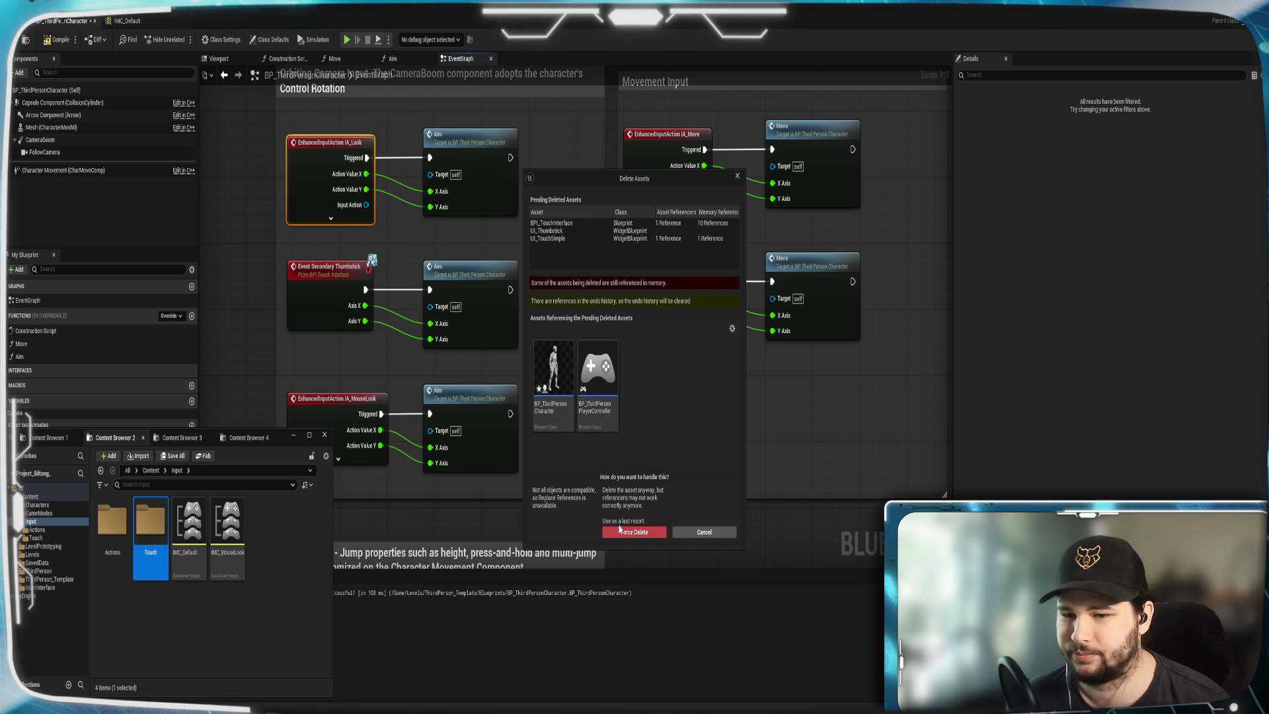
pyautogui.click(634, 532)
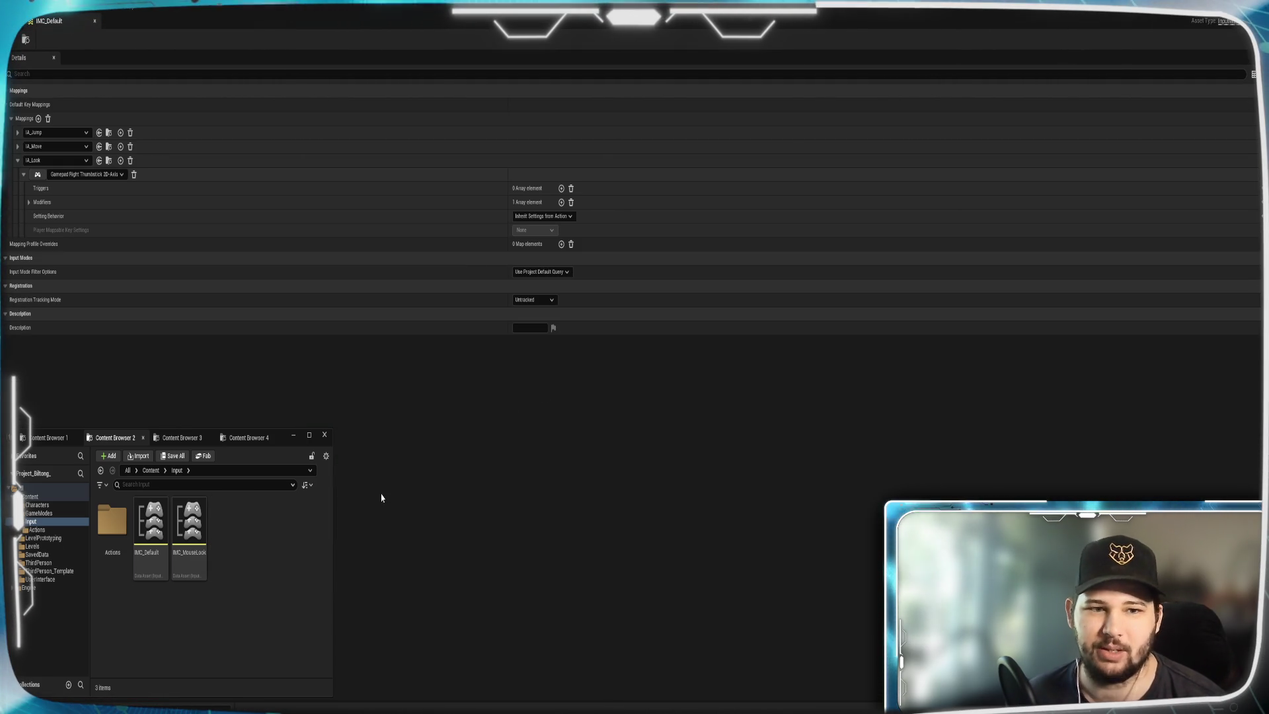
# Open the IA_Look input action from Actions and reveal its Advanced settings.
pyautogui.doubleClick(112, 521)
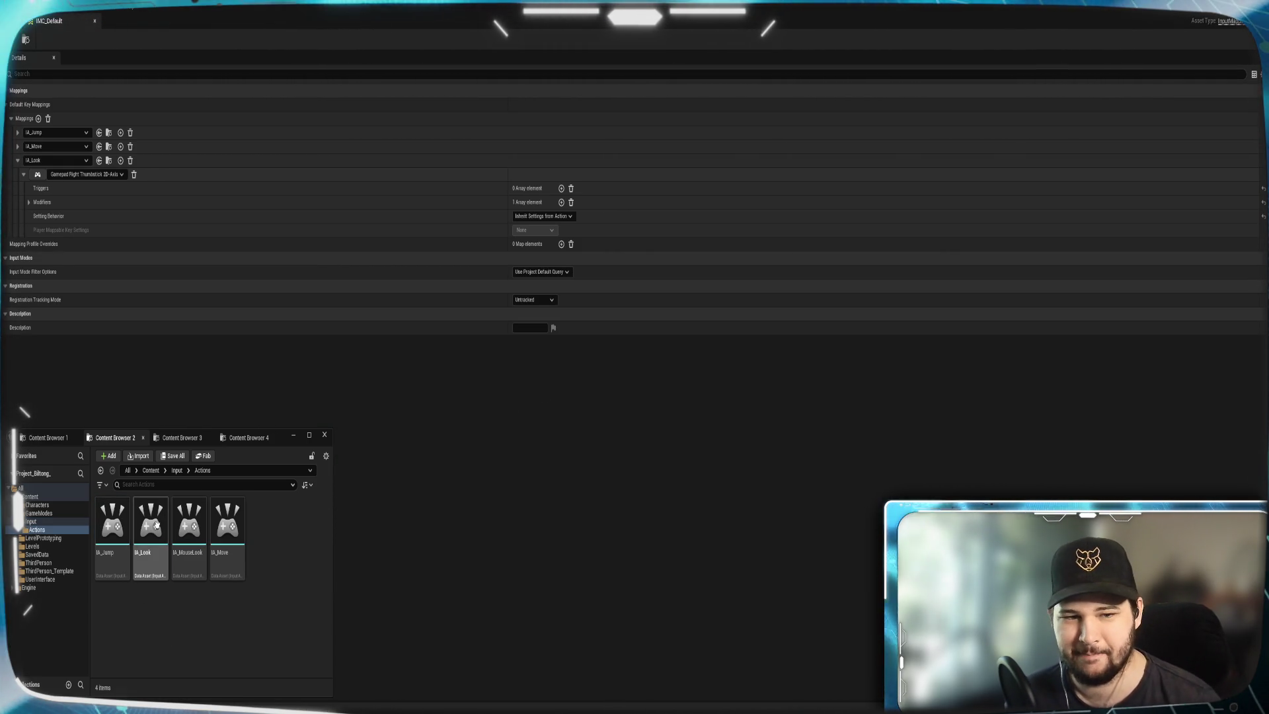
pyautogui.moveTo(151, 530); pyautogui.dragTo(153, 534)
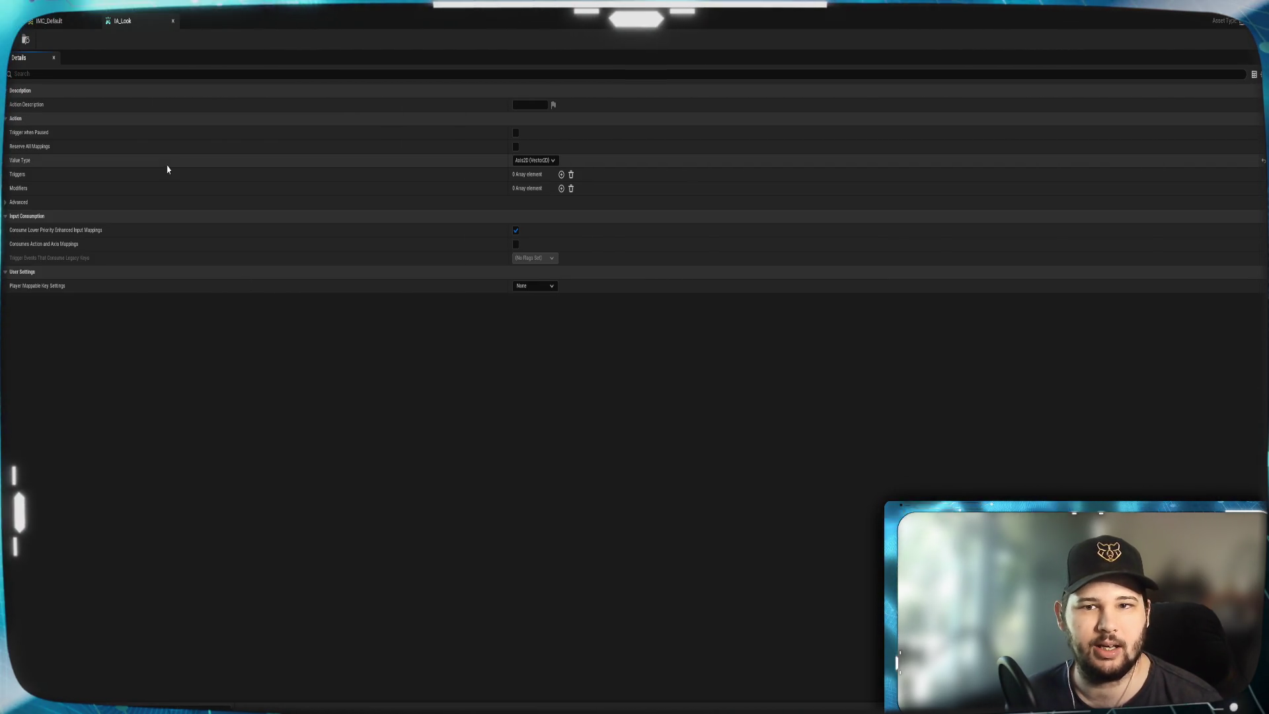
pyautogui.click(20, 202)
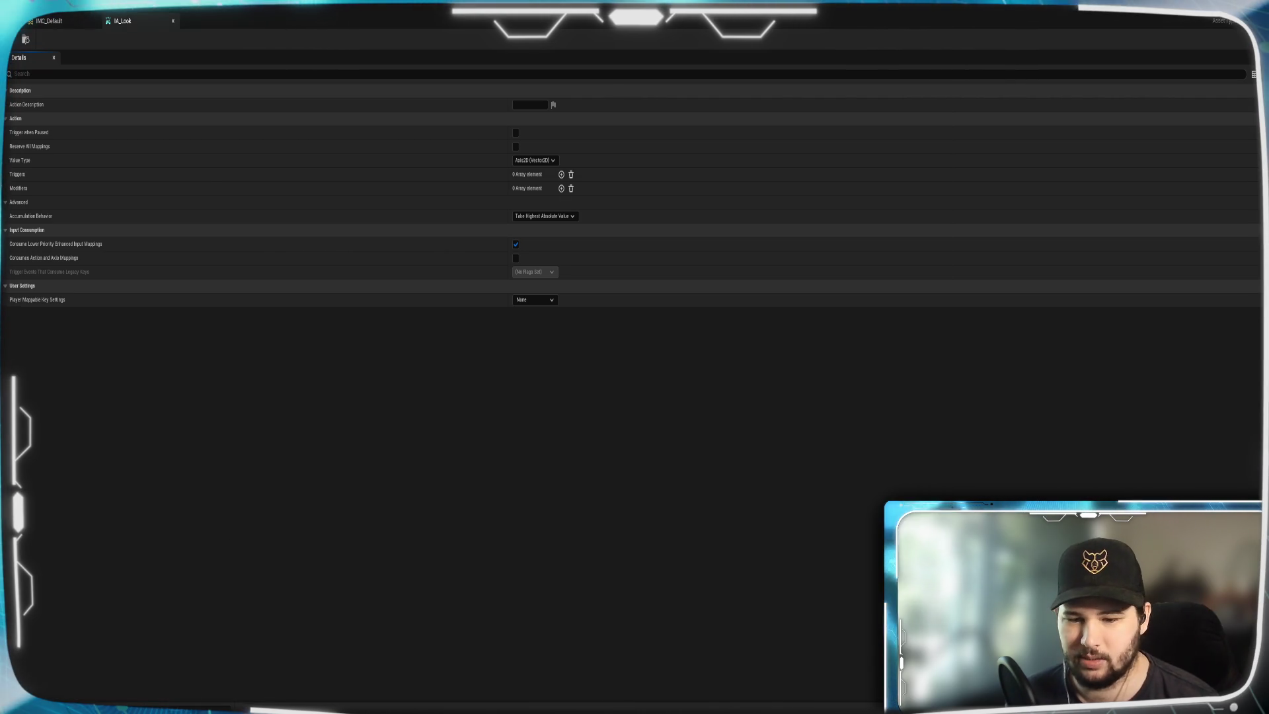
# Bring back the Content Browser at the Input folder and switch to the first browser.
pyautogui.moveTo(587, 704)
pyautogui.click(430, 671)
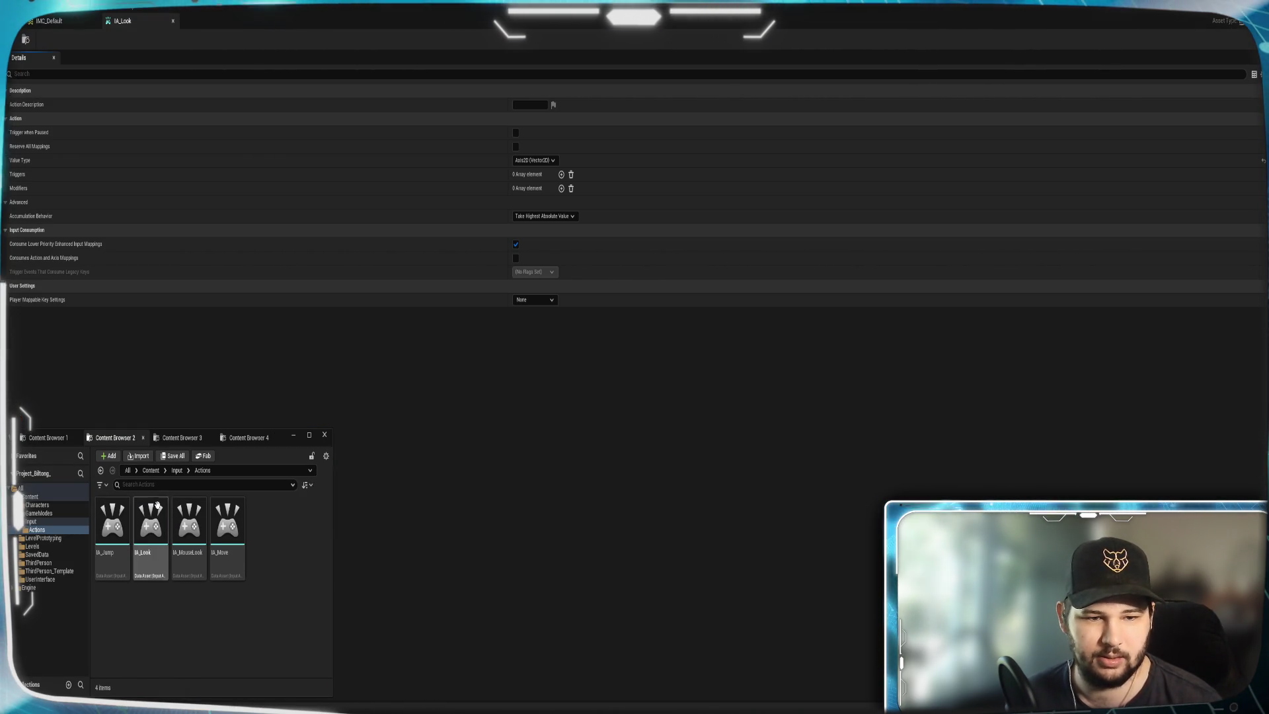
pyautogui.click(177, 471)
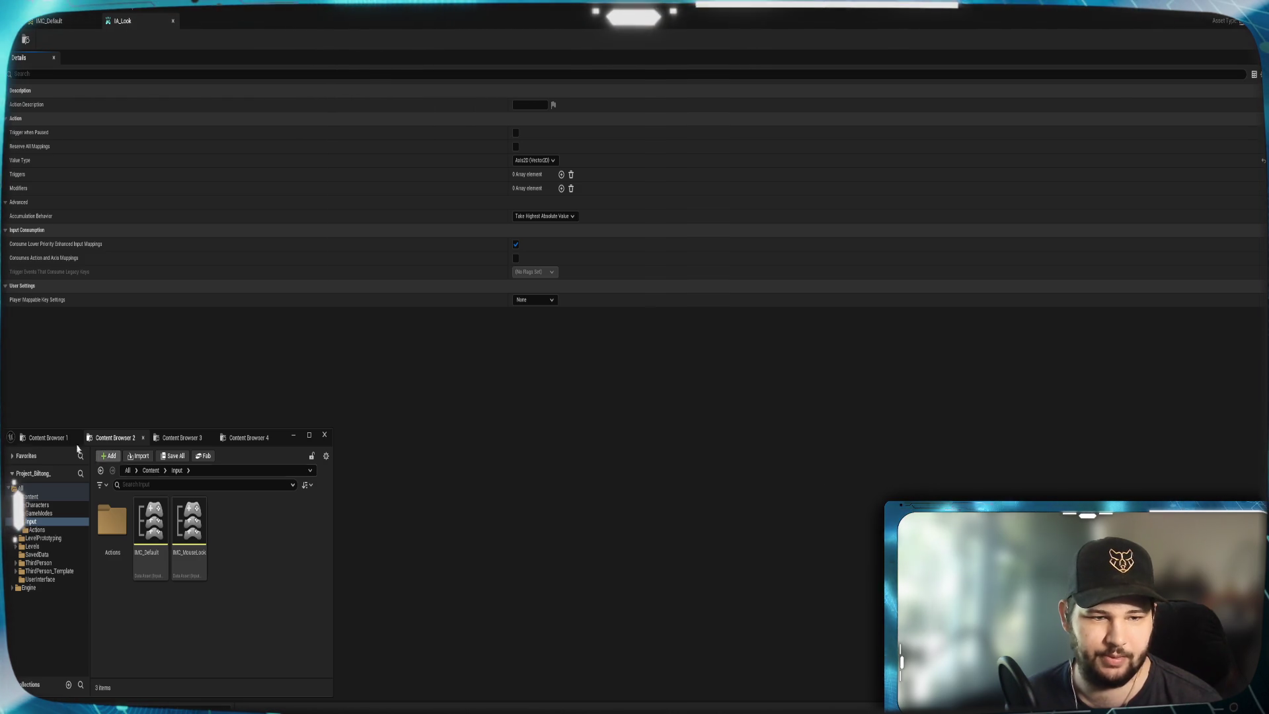
pyautogui.click(48, 437)
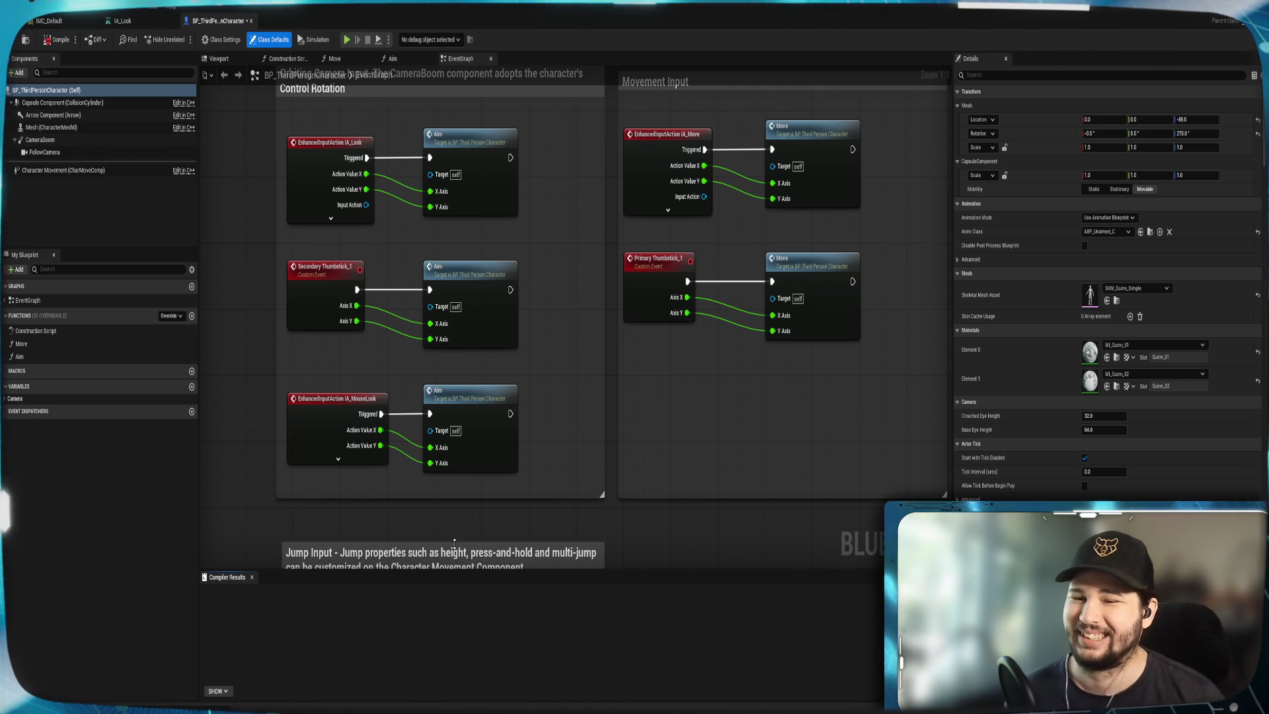
# Select Secondary Thumbstick_1 and expand the Camera and EventGraph lists in My Blueprint.
pyautogui.click(482, 524)
pyautogui.moveTo(443, 523)
pyautogui.mouseDown()
pyautogui.moveTo(514, 397)
pyautogui.moveTo(547, 405)
pyautogui.moveTo(488, 486)
pyautogui.moveTo(444, 473)
pyautogui.moveTo(433, 423)
pyautogui.moveTo(436, 492)
pyautogui.mouseUp()
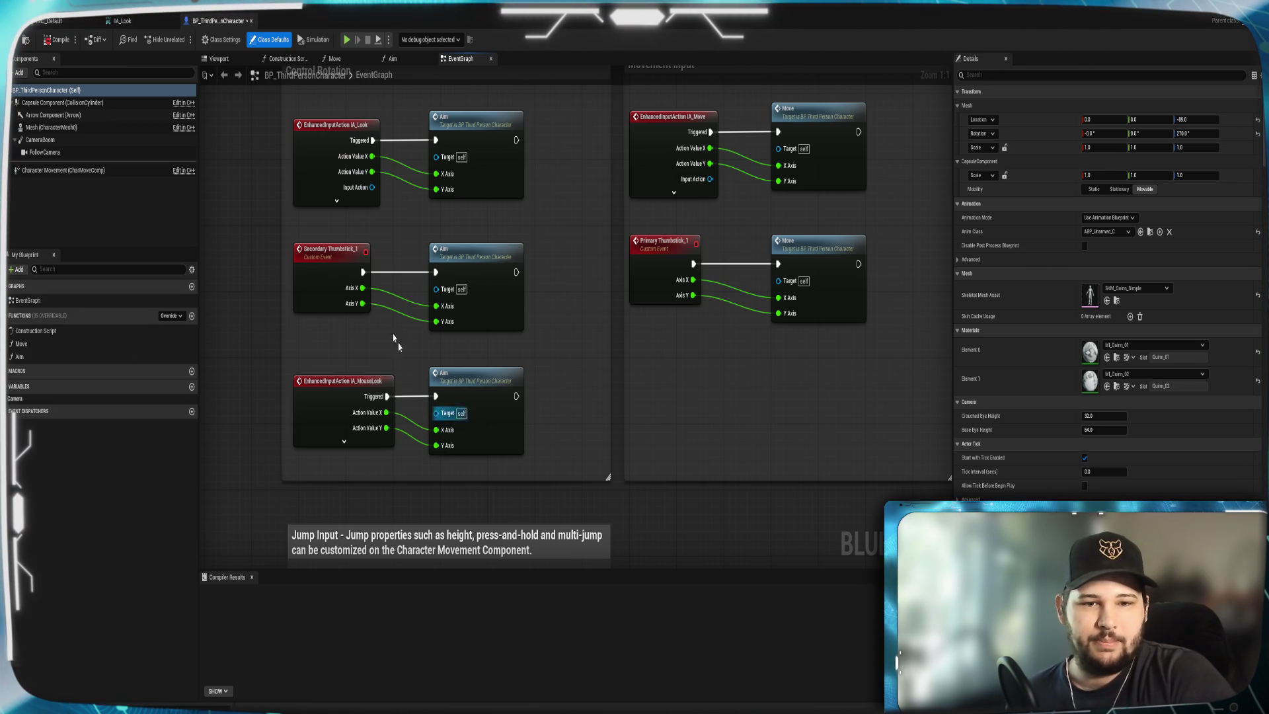
pyautogui.click(318, 285)
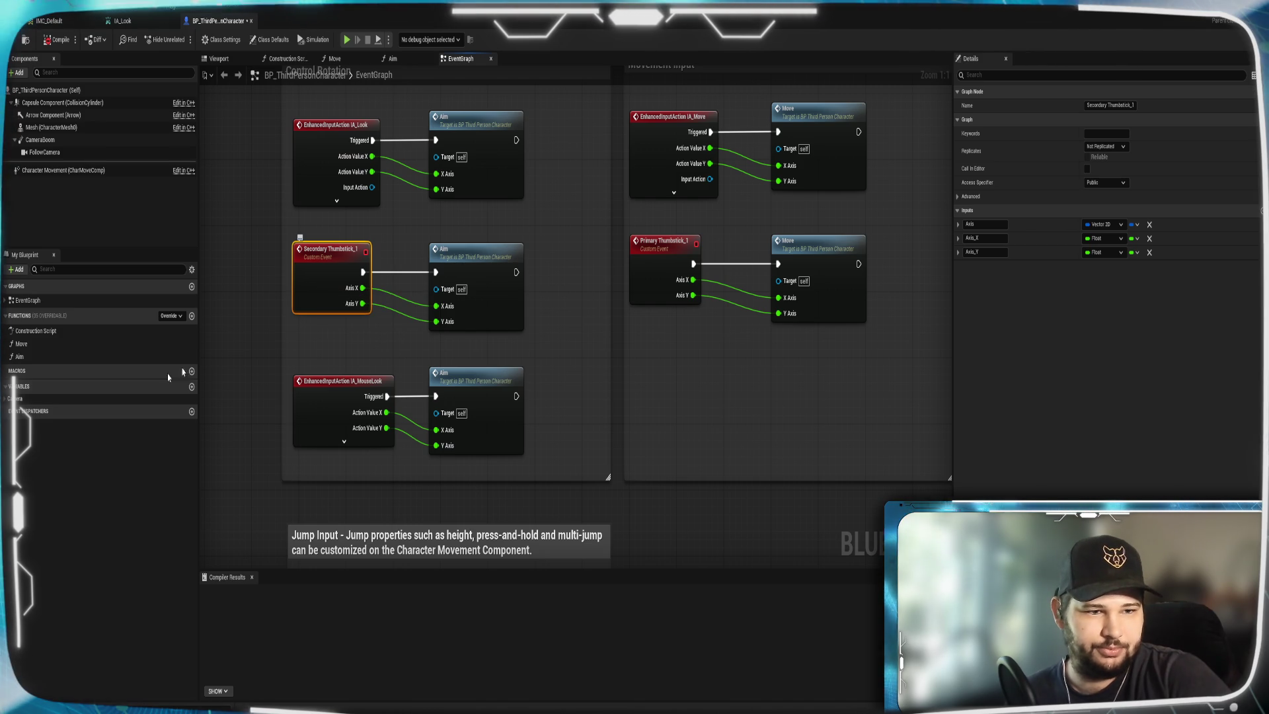
pyautogui.click(5, 398)
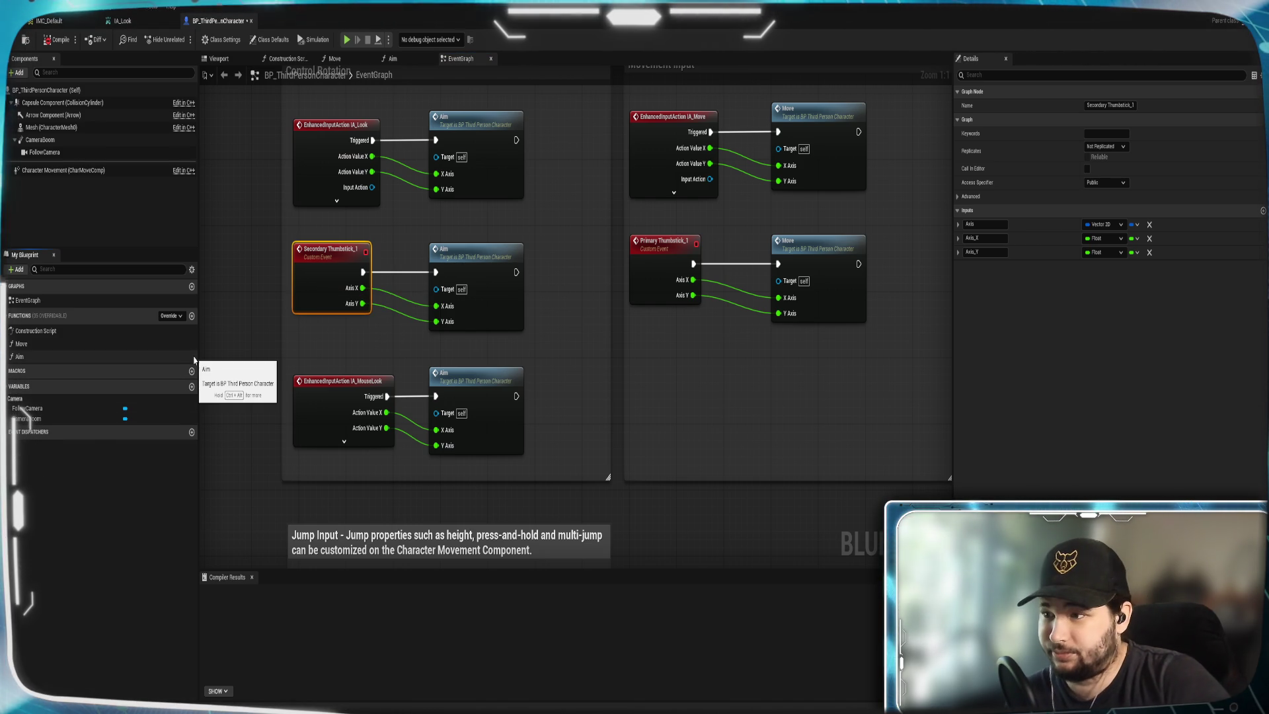
pyautogui.click(5, 300)
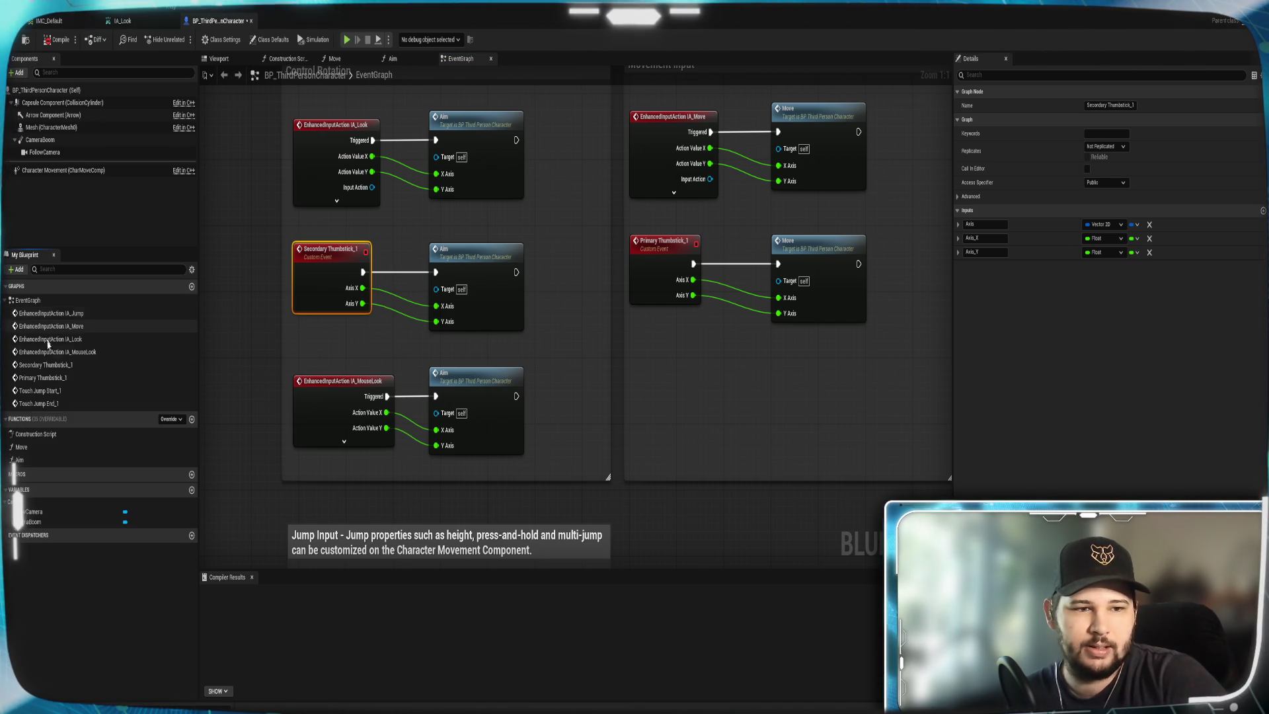
pyautogui.doubleClick(40, 367)
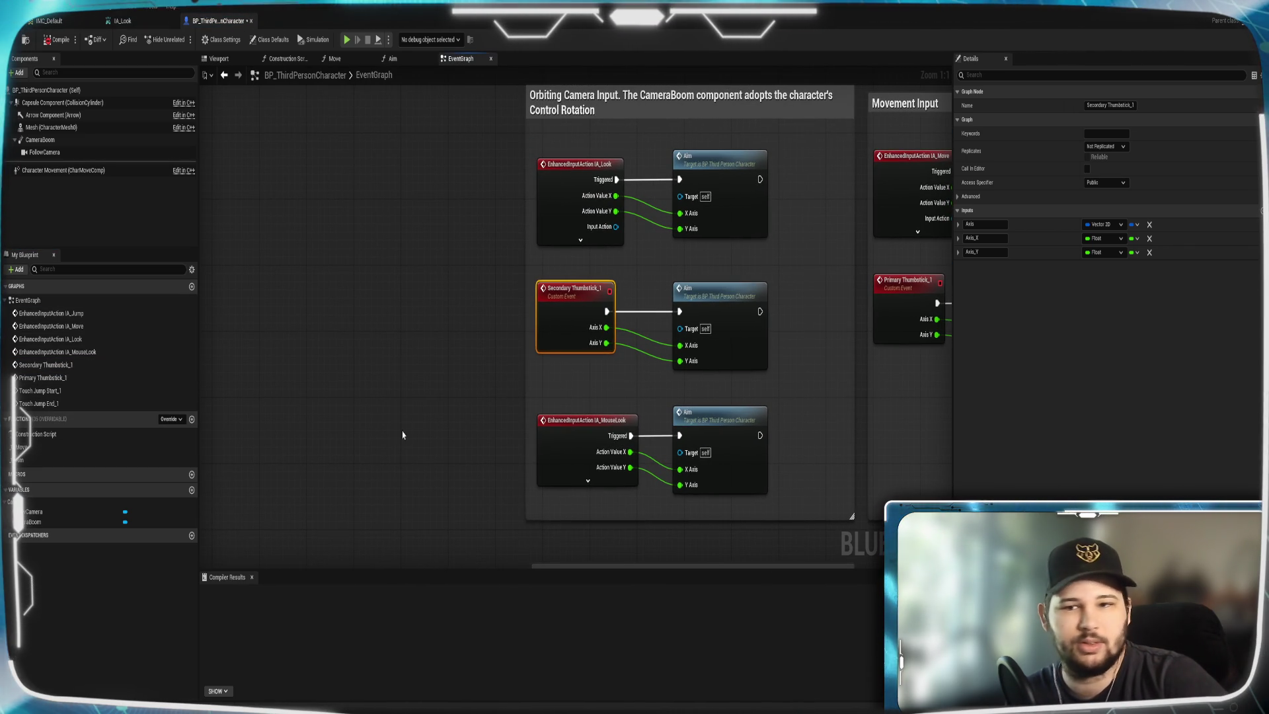
# Pan to the Look and Move nodes and open the Move function graph.
pyautogui.moveTo(566, 391)
pyautogui.mouseDown()
pyautogui.moveTo(307, 329)
pyautogui.moveTo(582, 310)
pyautogui.moveTo(687, 324)
pyautogui.moveTo(567, 544)
pyautogui.moveTo(663, 352)
pyautogui.moveTo(790, 266)
pyautogui.moveTo(796, 379)
pyautogui.mouseUp()
pyautogui.moveTo(473, 131)
pyautogui.mouseDown()
pyautogui.moveTo(397, 198)
pyautogui.moveTo(337, 138)
pyautogui.mouseUp()
pyautogui.click(344, 61)
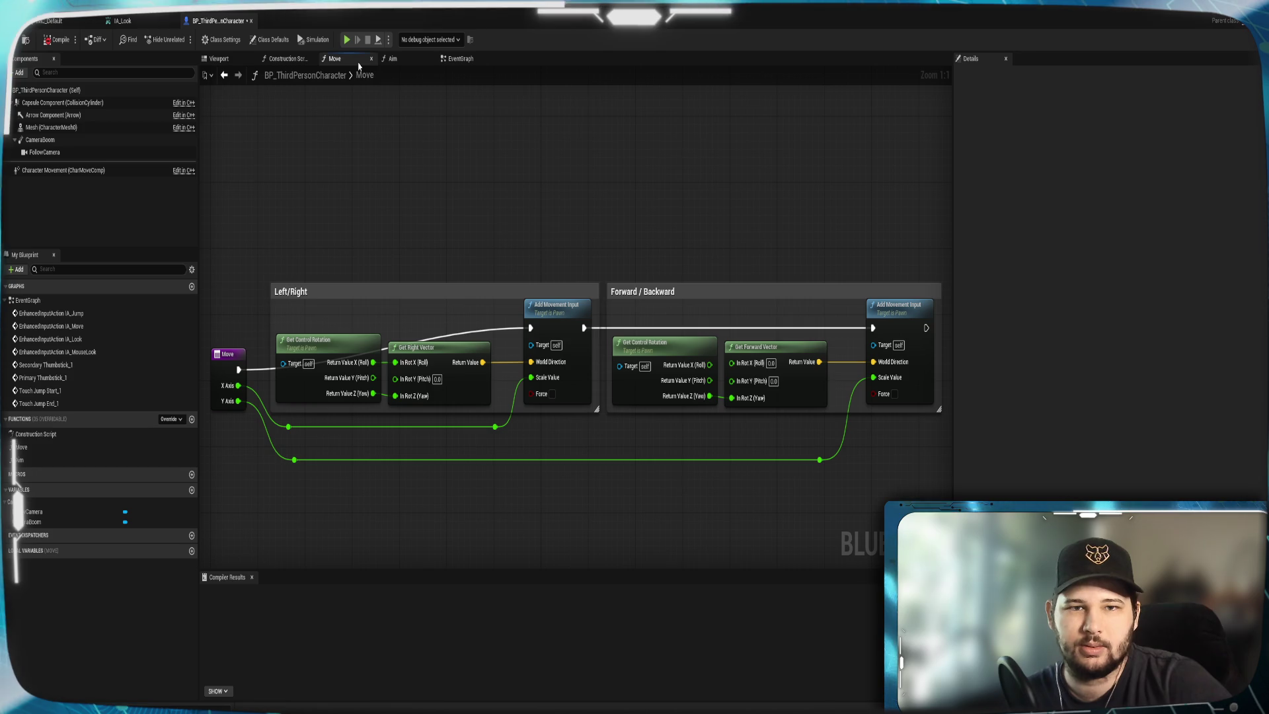
pyautogui.click(295, 59)
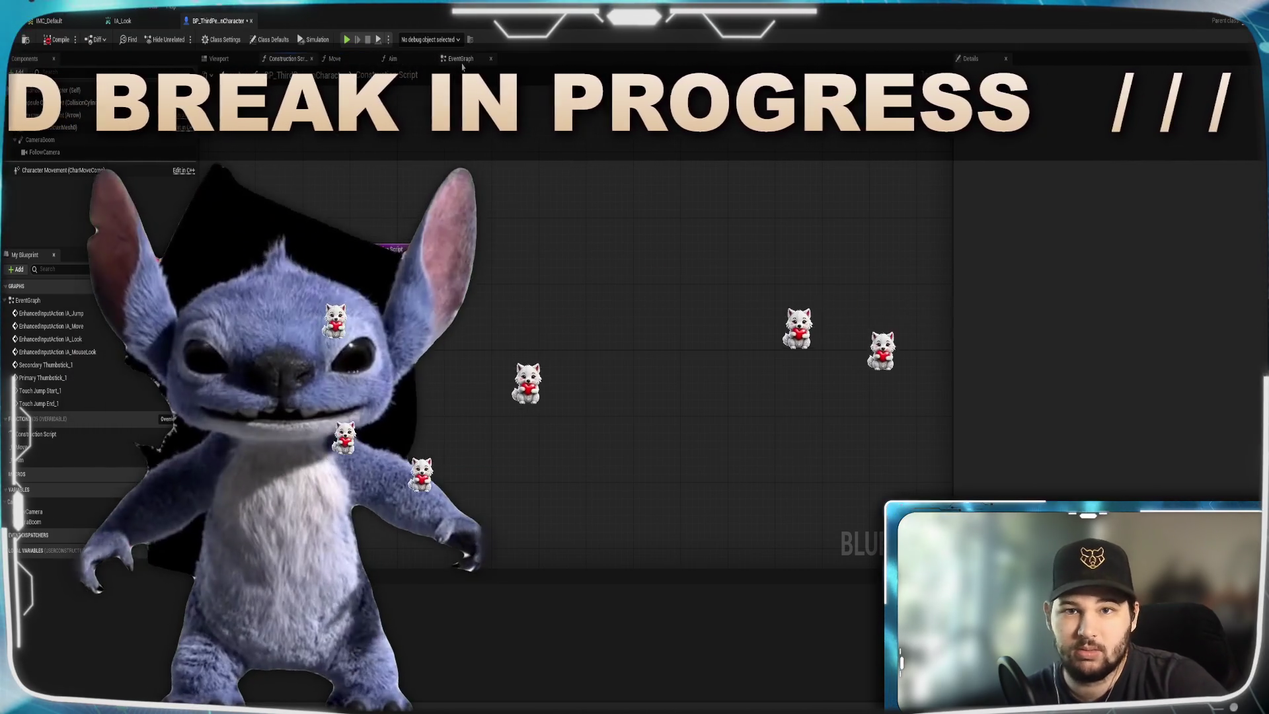
pyautogui.click(460, 59)
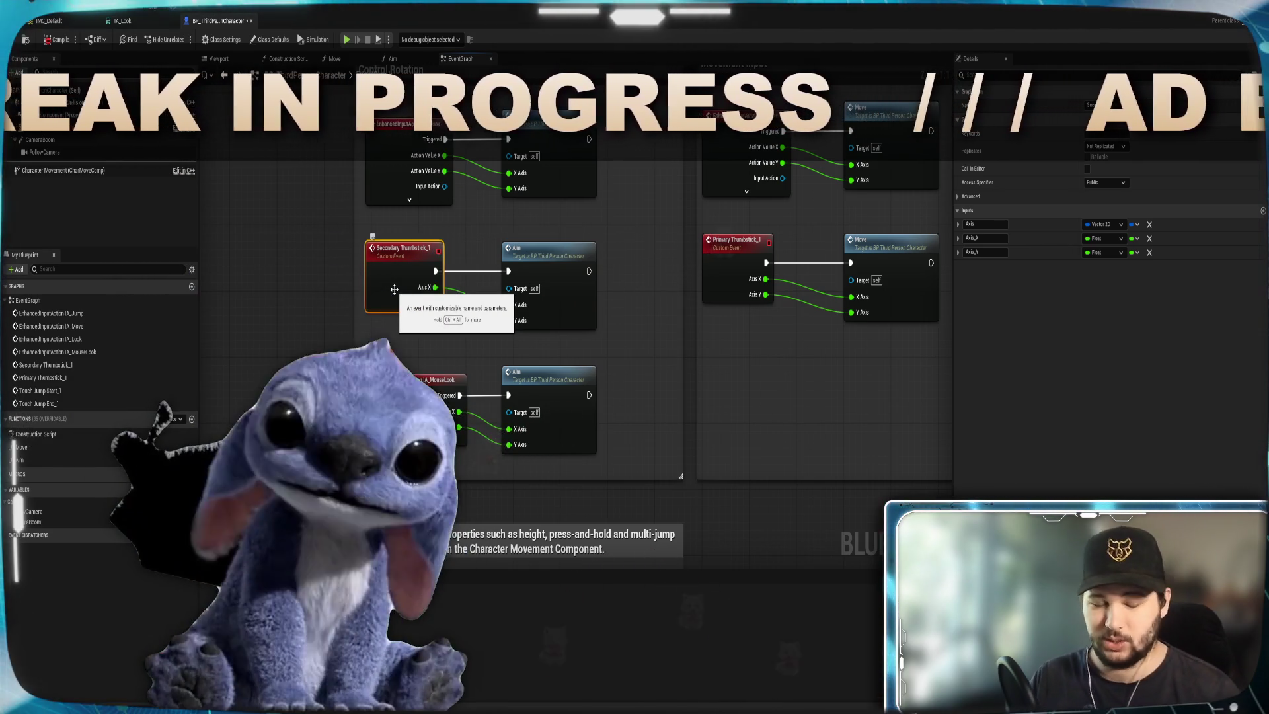
pyautogui.click(329, 235)
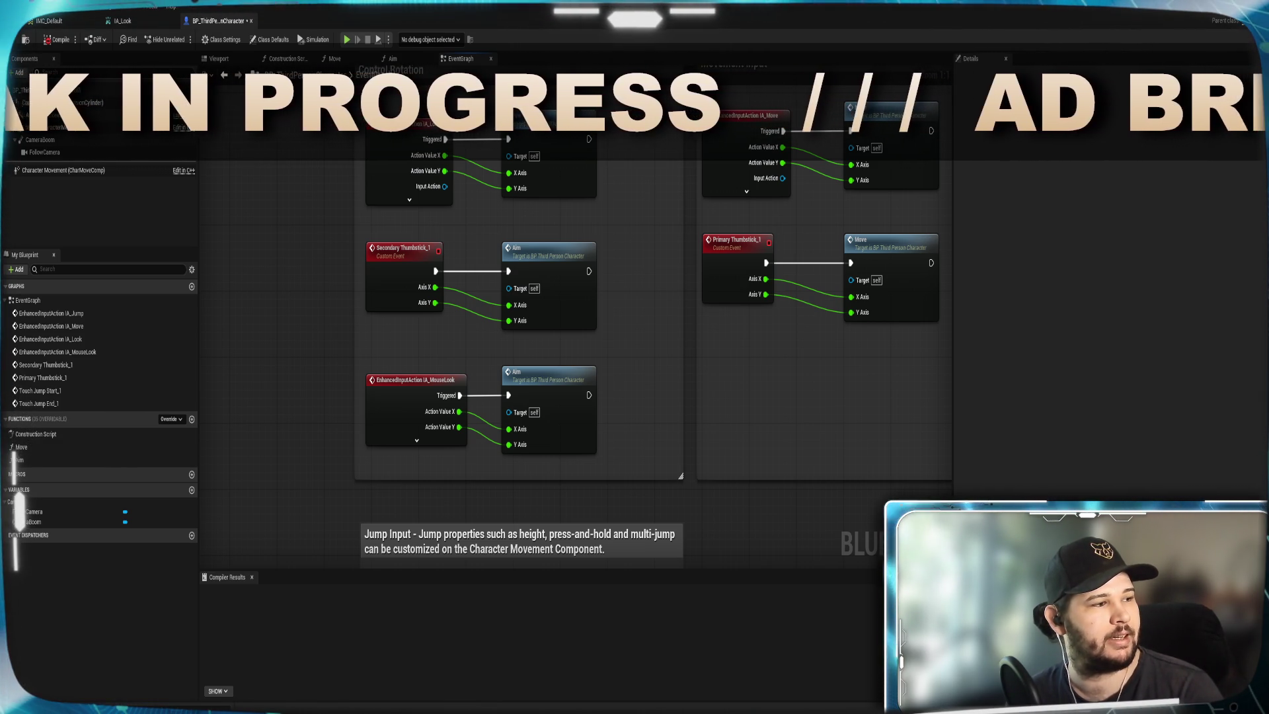
pyautogui.click(420, 280)
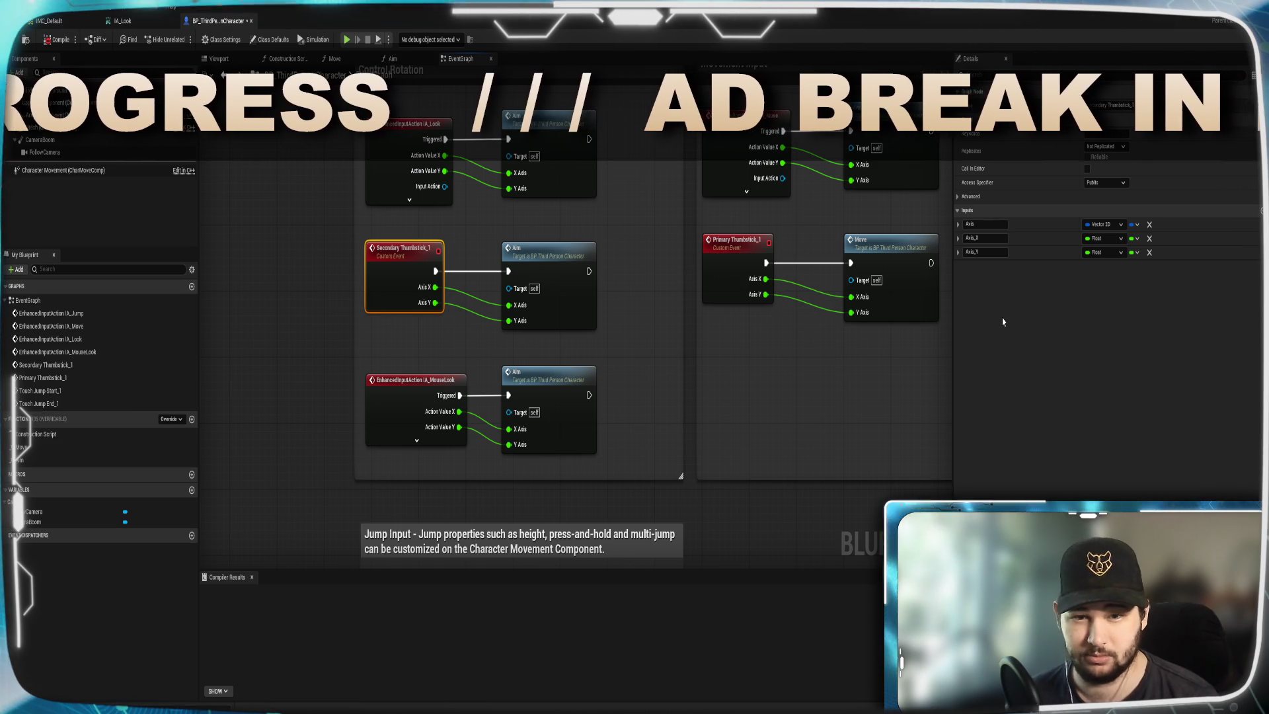
pyautogui.click(958, 225)
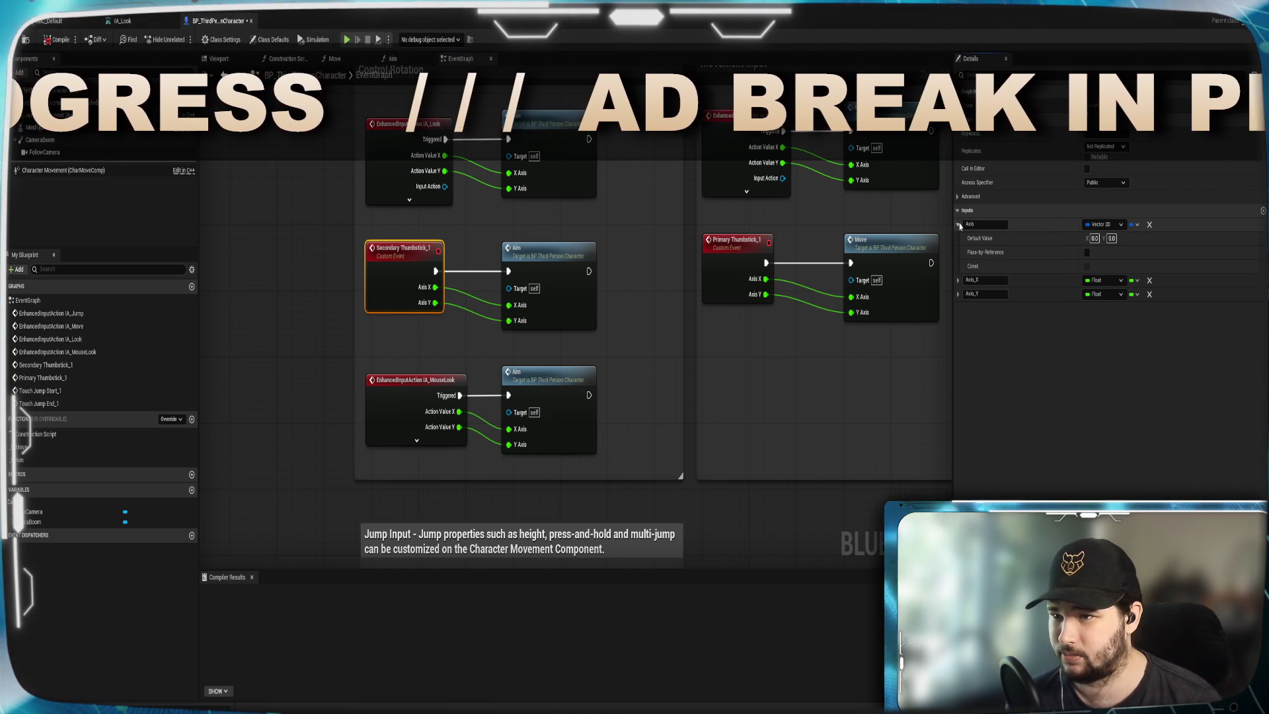
pyautogui.click(959, 224)
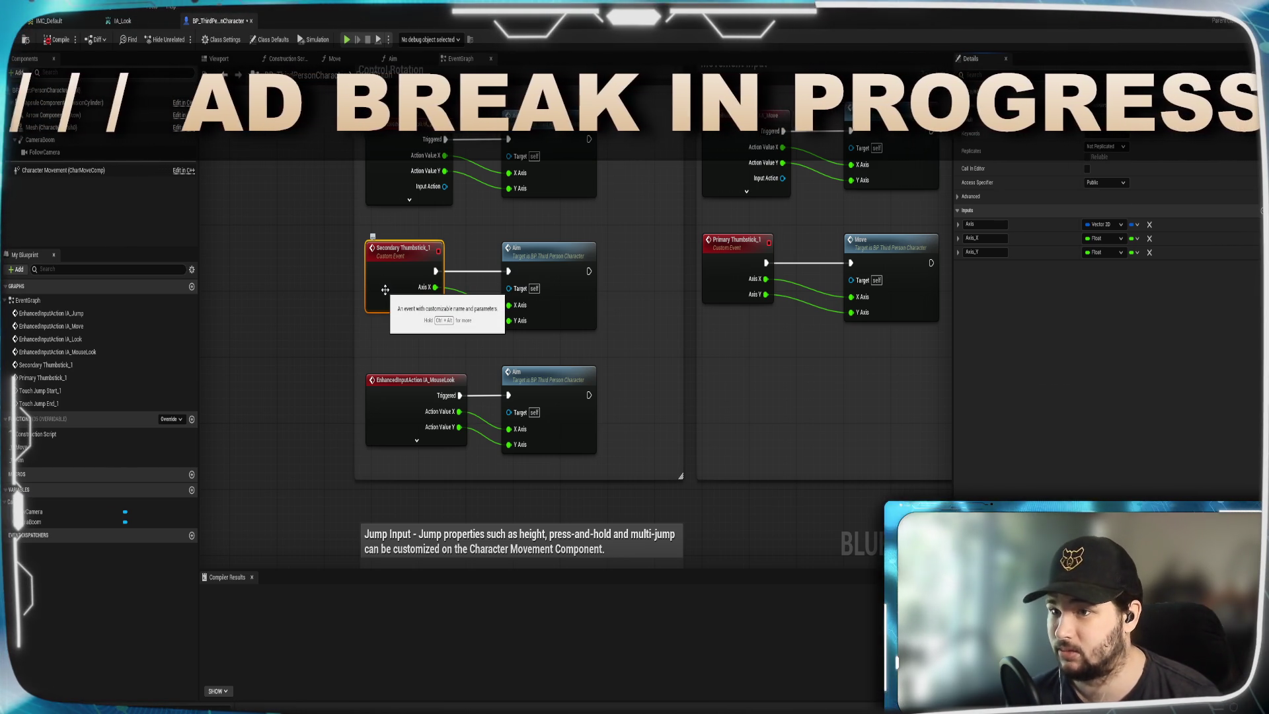
pyautogui.click(394, 61)
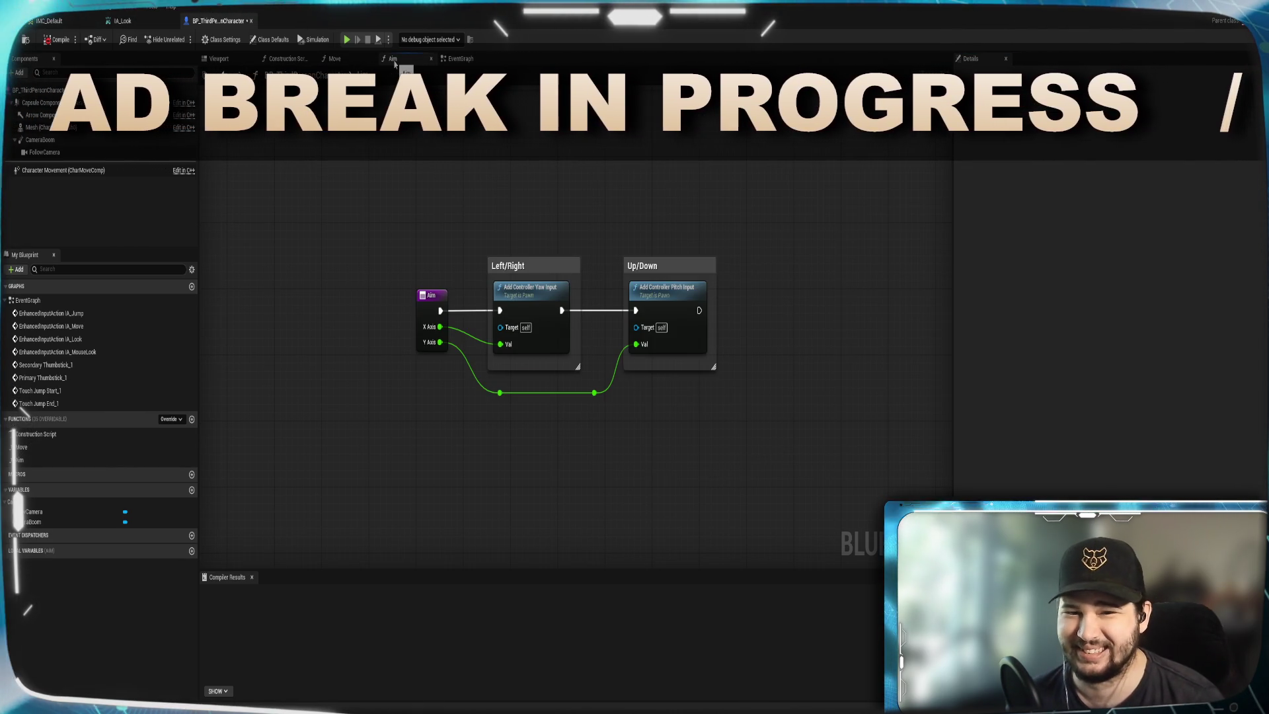
# Delete the Touch Jump Start and End events from the EventGraph.
pyautogui.click(464, 60)
pyautogui.moveTo(213, 418); pyautogui.dragTo(277, 249)
pyautogui.moveTo(811, 212)
pyautogui.mouseDown()
pyautogui.moveTo(617, 369)
pyautogui.moveTo(759, 275)
pyautogui.moveTo(774, 281)
pyautogui.mouseUp()
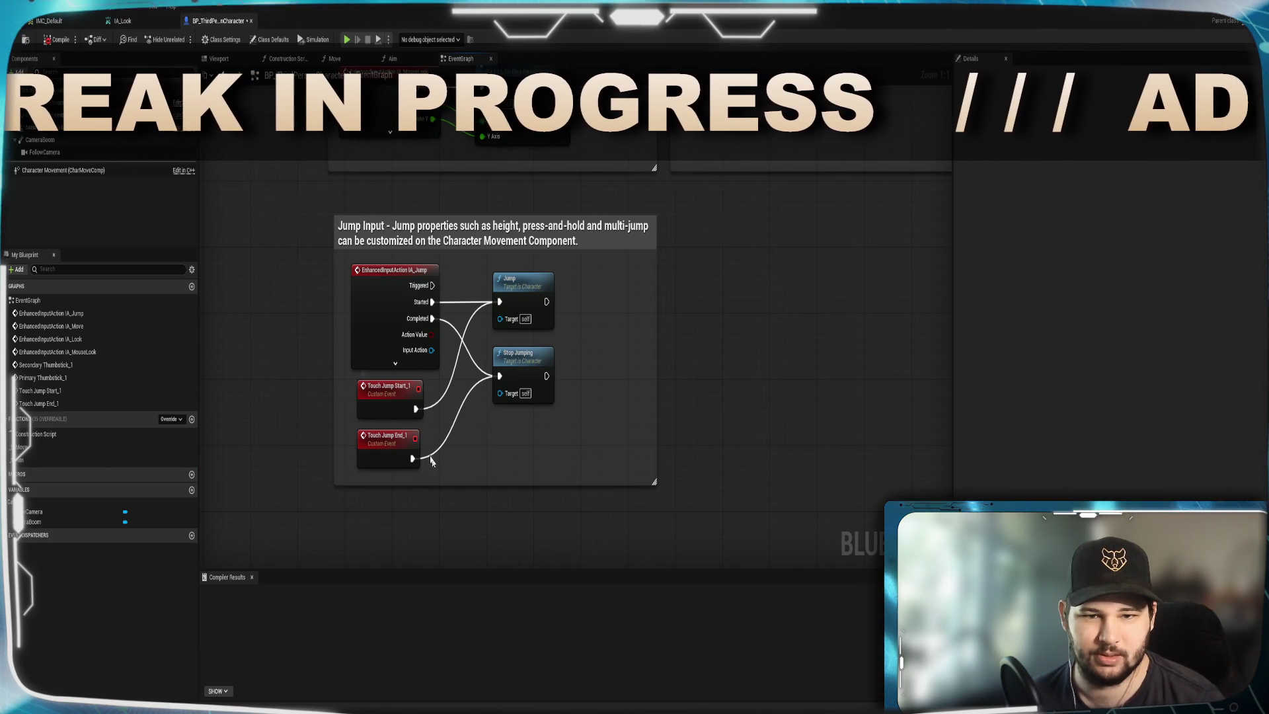
pyautogui.moveTo(439, 459); pyautogui.dragTo(403, 396)
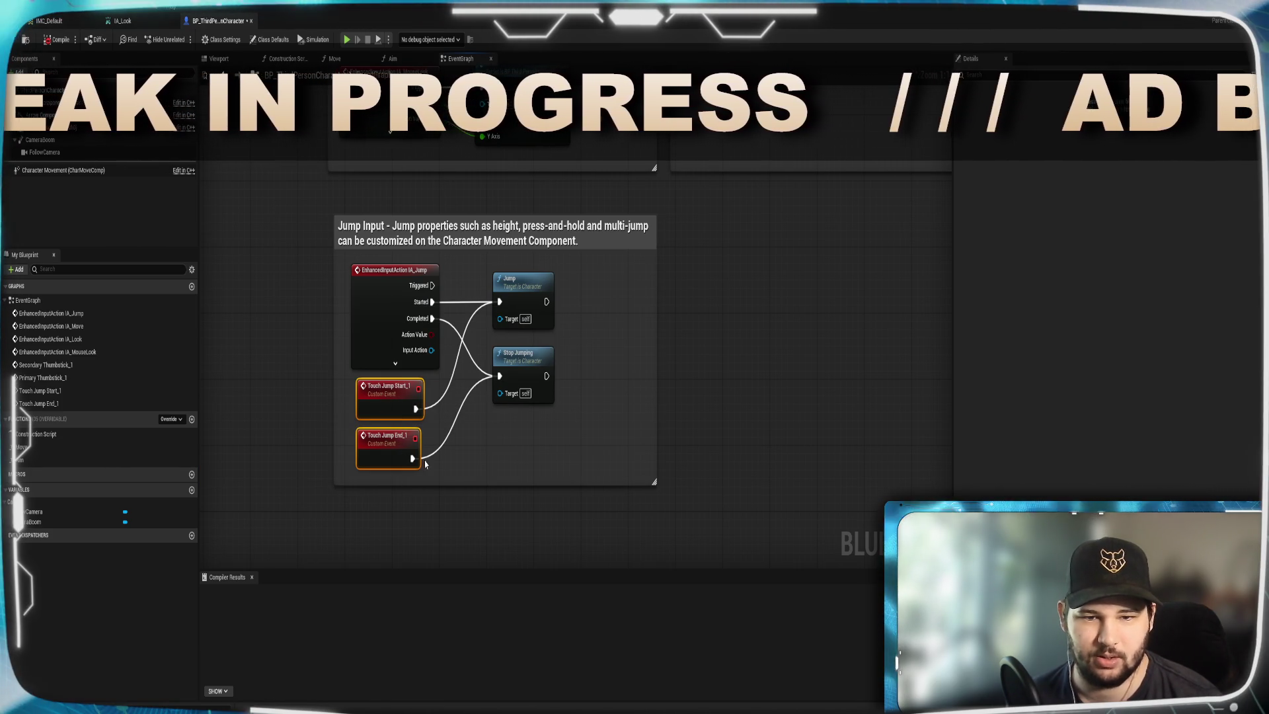
pyautogui.press('Delete')
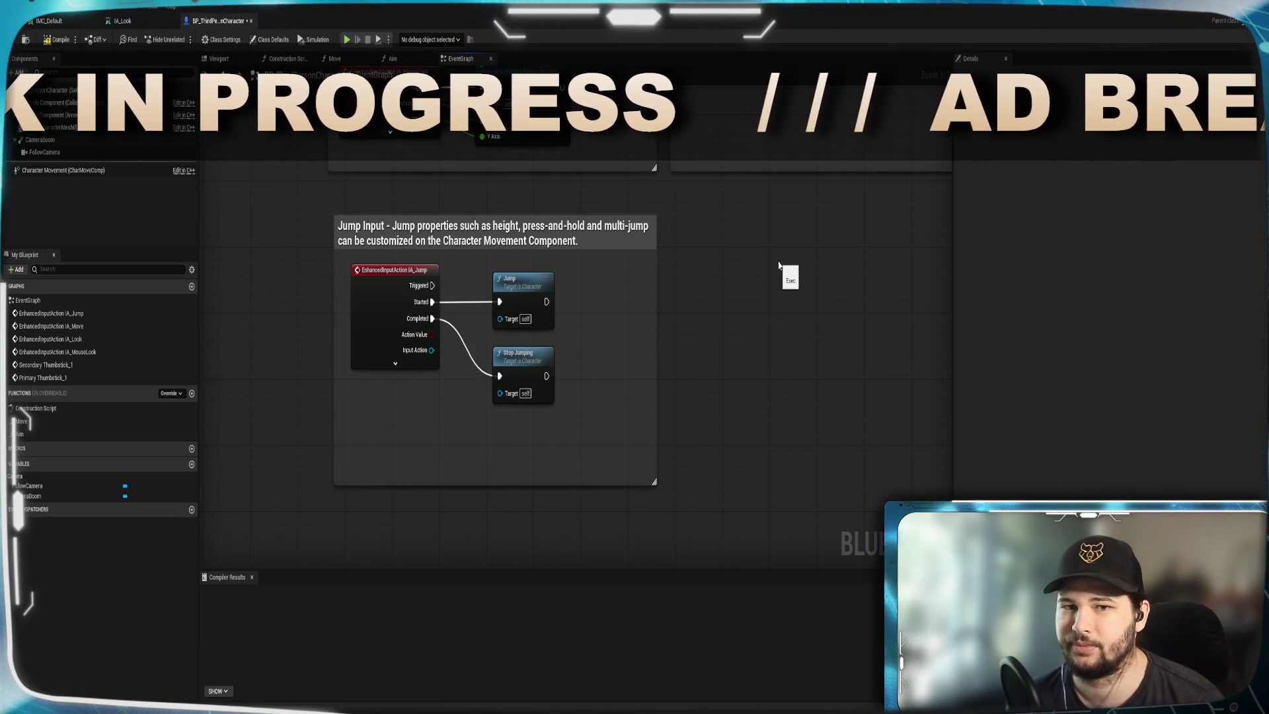
# Delete Secondary Thumbstick_1 and Primary Thumbstick_1 with their Aim and Move calls.
pyautogui.scroll(5, 787, 275)
pyautogui.scroll(2, 660, 376)
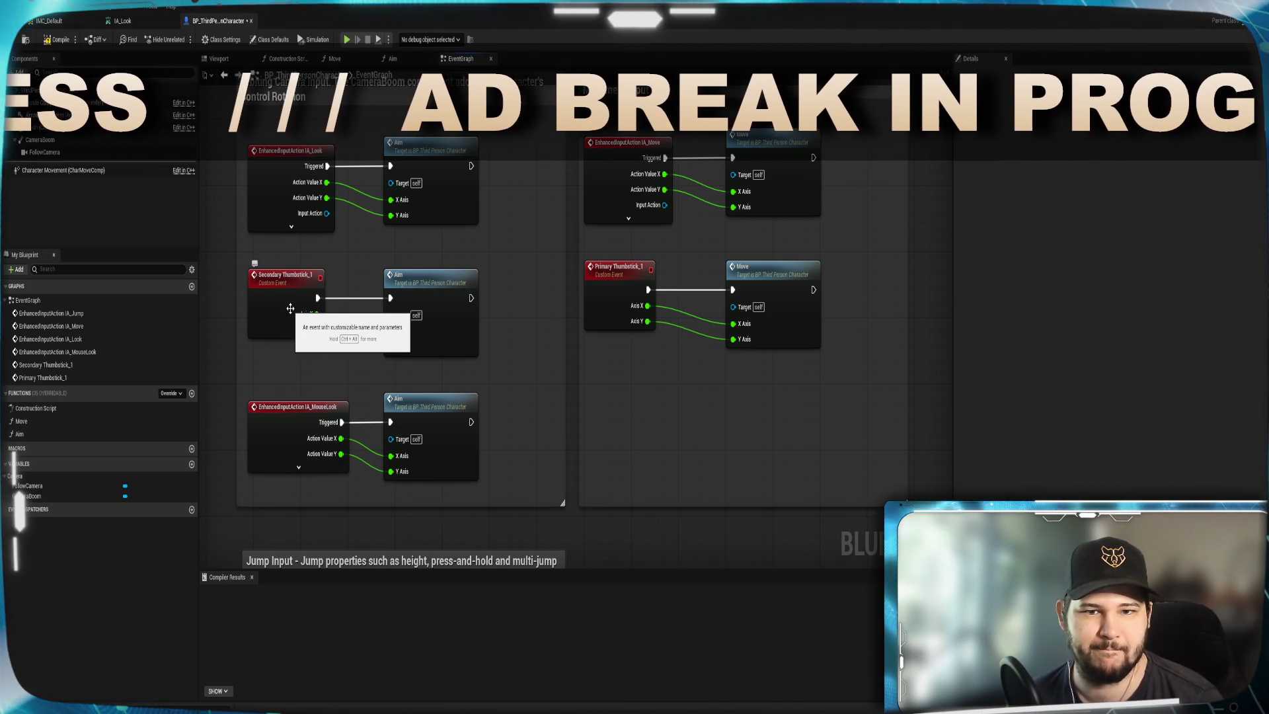
pyautogui.moveTo(512, 336); pyautogui.dragTo(303, 324)
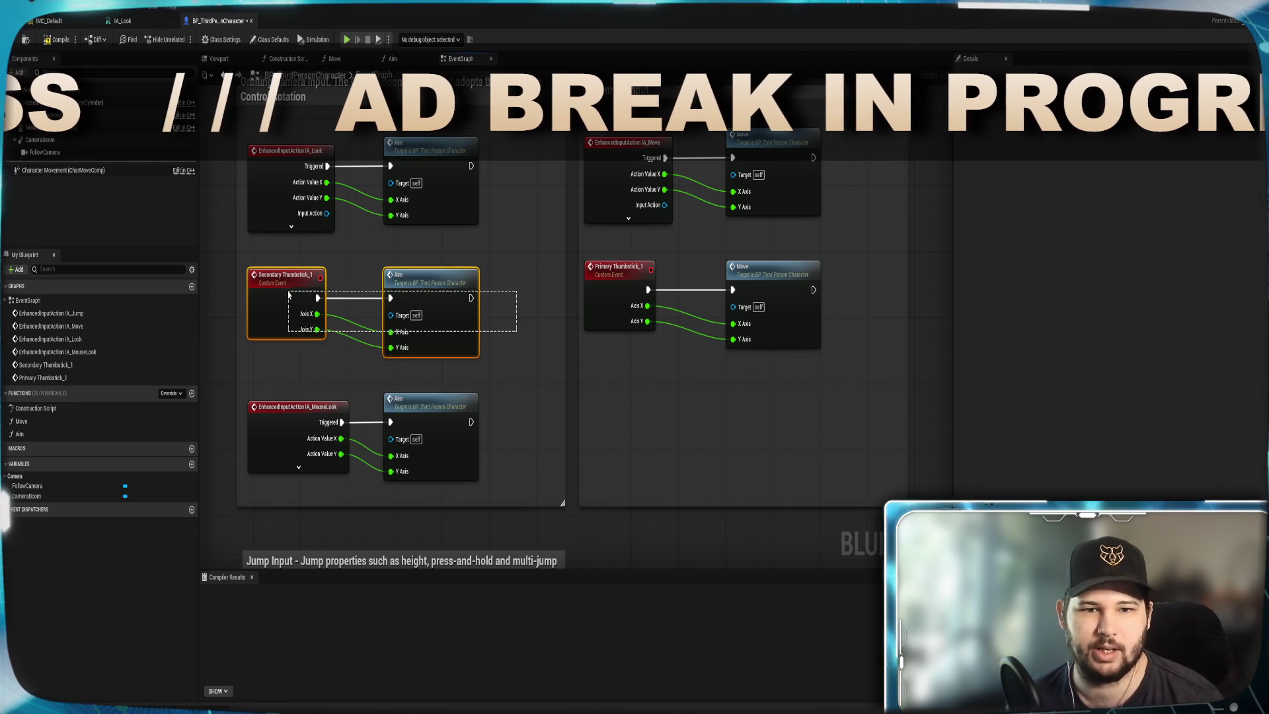
pyautogui.press('Delete')
pyautogui.moveTo(876, 381); pyautogui.dragTo(580, 272)
pyautogui.press('Delete')
# Move the IA_MouseLook nodes under Look and shorten the camera and Movement Input comments.
pyautogui.moveTo(471, 361); pyautogui.dragTo(311, 463)
pyautogui.moveTo(298, 406); pyautogui.dragTo(298, 250)
pyautogui.click(384, 474)
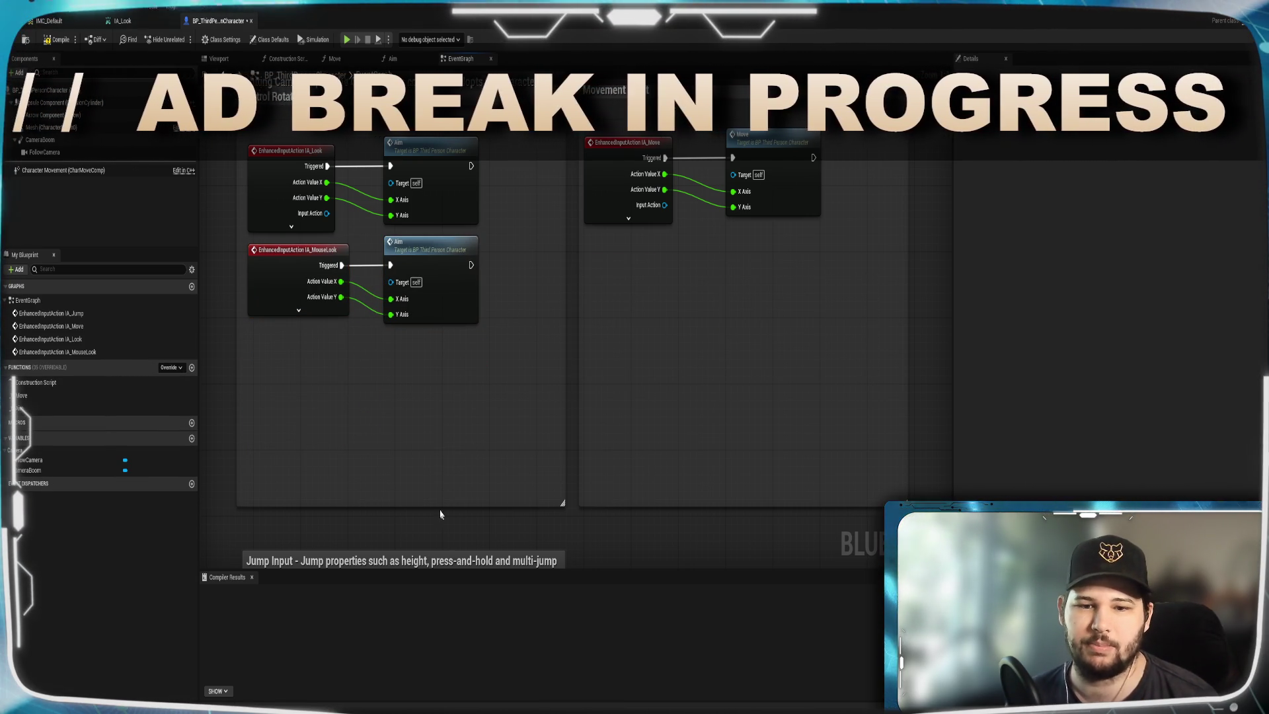
pyautogui.moveTo(454, 506)
pyautogui.mouseDown()
pyautogui.moveTo(453, 327)
pyautogui.moveTo(452, 348)
pyautogui.moveTo(468, 343)
pyautogui.mouseUp()
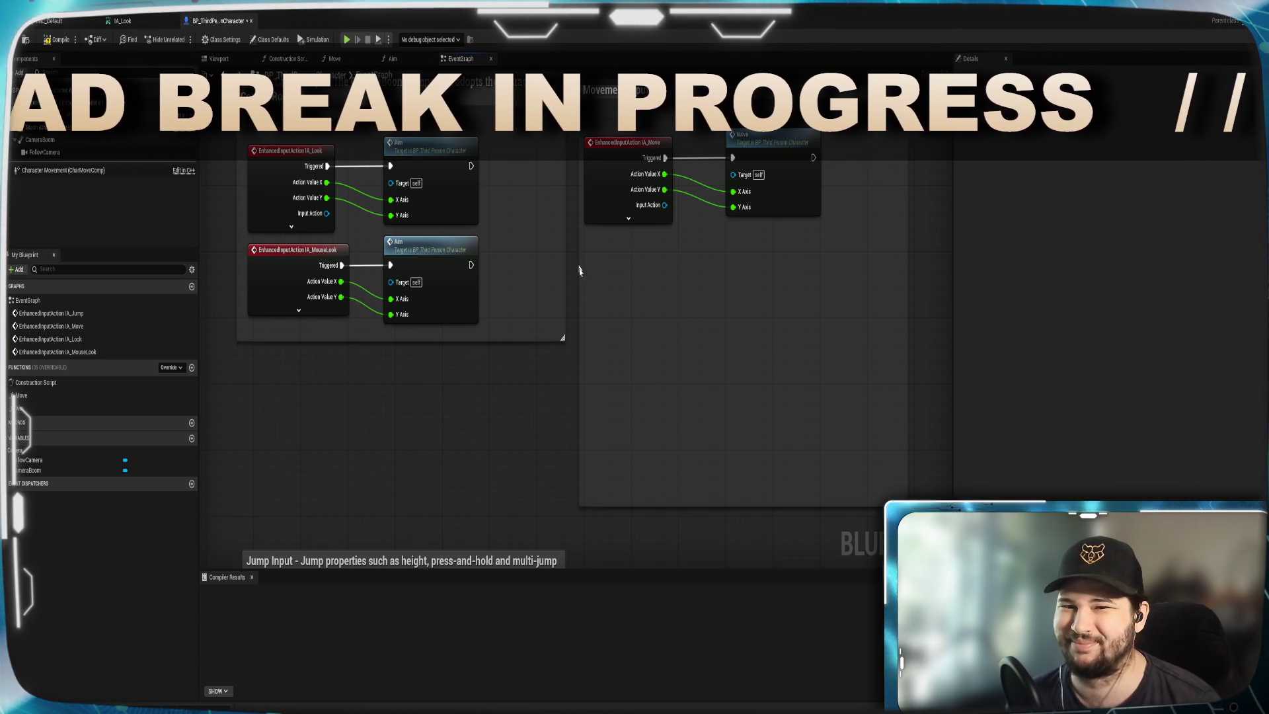
pyautogui.moveTo(731, 506)
pyautogui.mouseDown()
pyautogui.moveTo(713, 331)
pyautogui.moveTo(712, 343)
pyautogui.mouseUp()
pyautogui.moveTo(484, 390)
pyautogui.mouseDown()
pyautogui.moveTo(544, 494)
pyautogui.moveTo(557, 450)
pyautogui.mouseUp()
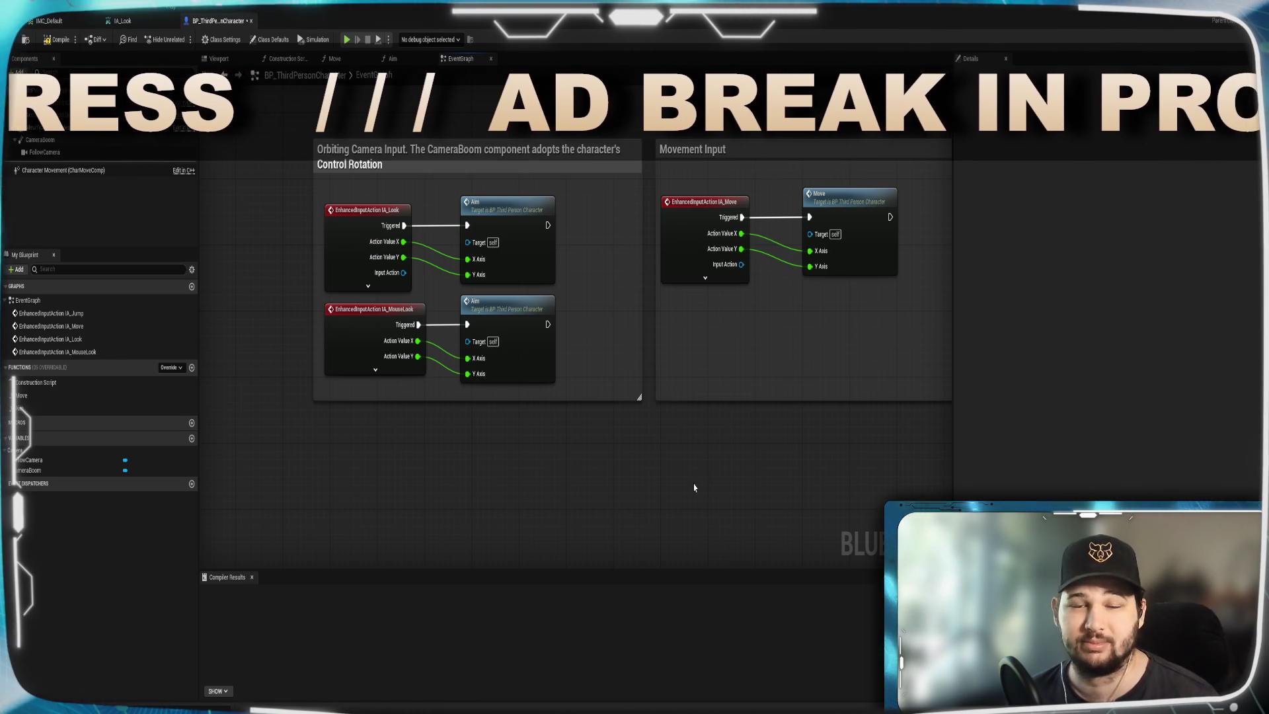
# Narrow the comment boxes and align the IA_Move event with its Move call.
pyautogui.moveTo(639, 233); pyautogui.dragTo(567, 237)
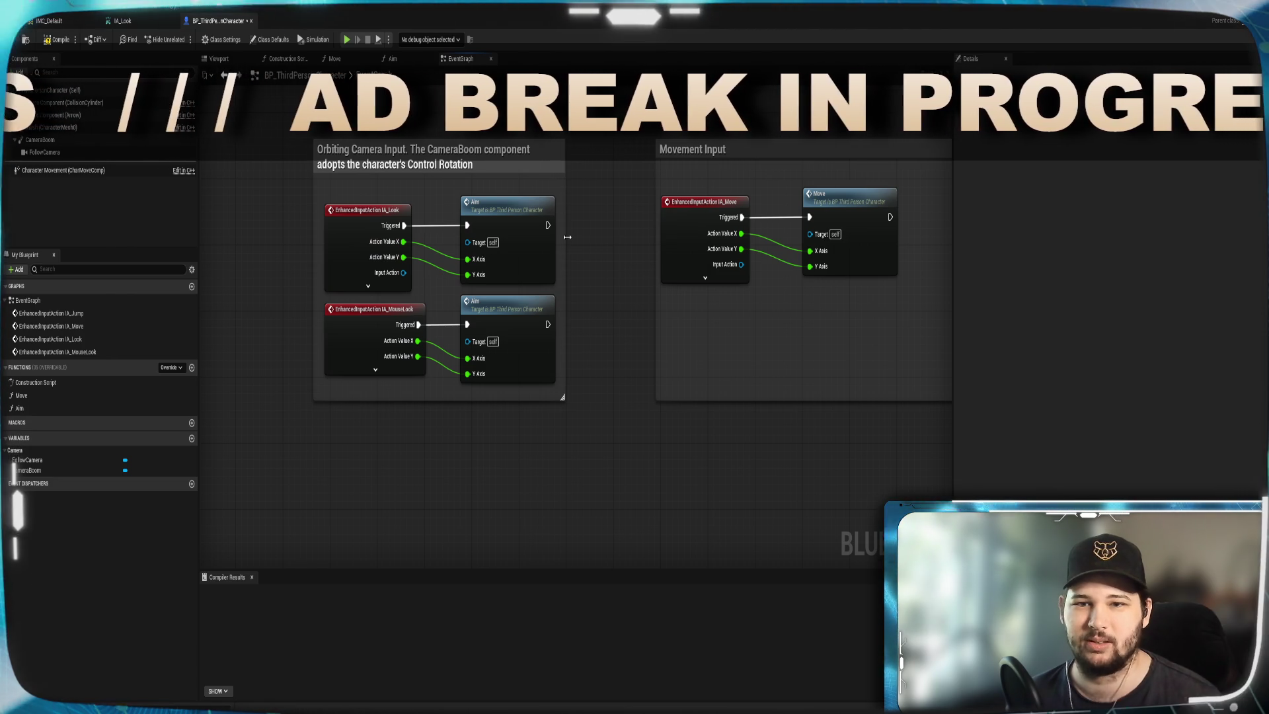
pyautogui.moveTo(652, 283)
pyautogui.mouseDown()
pyautogui.moveTo(575, 284)
pyautogui.moveTo(521, 314)
pyautogui.mouseUp()
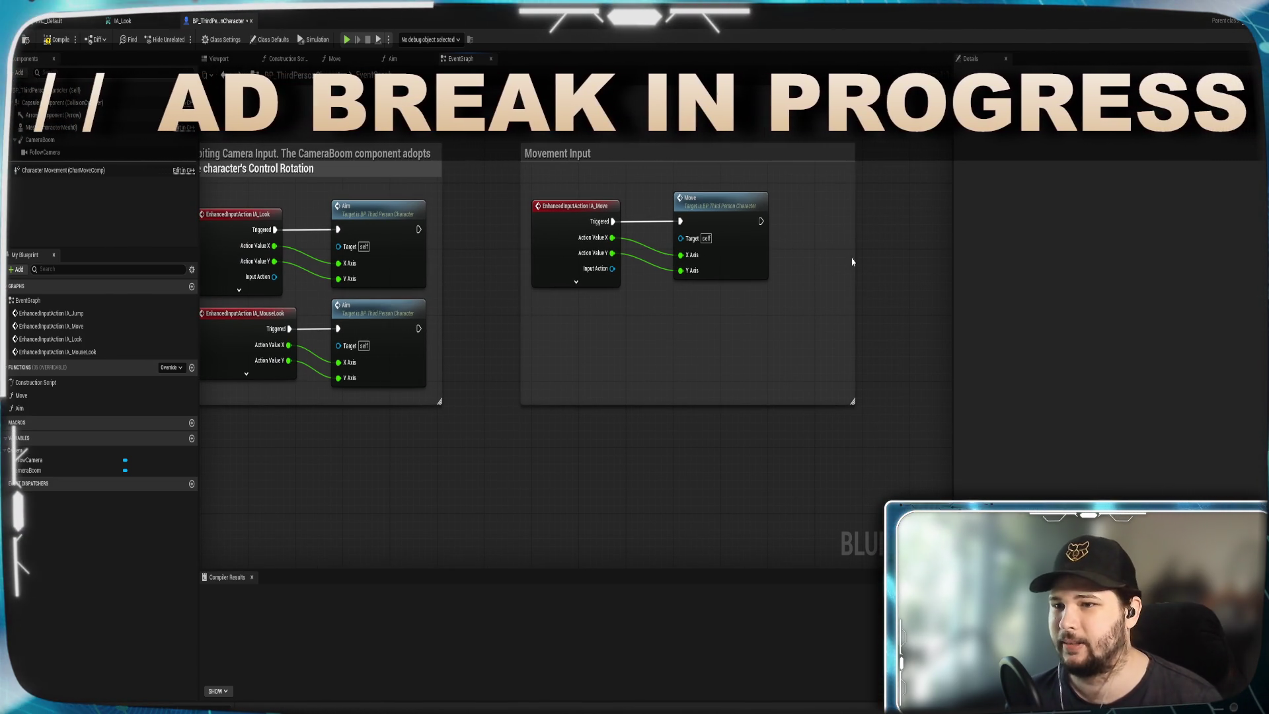
pyautogui.moveTo(855, 260); pyautogui.dragTo(798, 261)
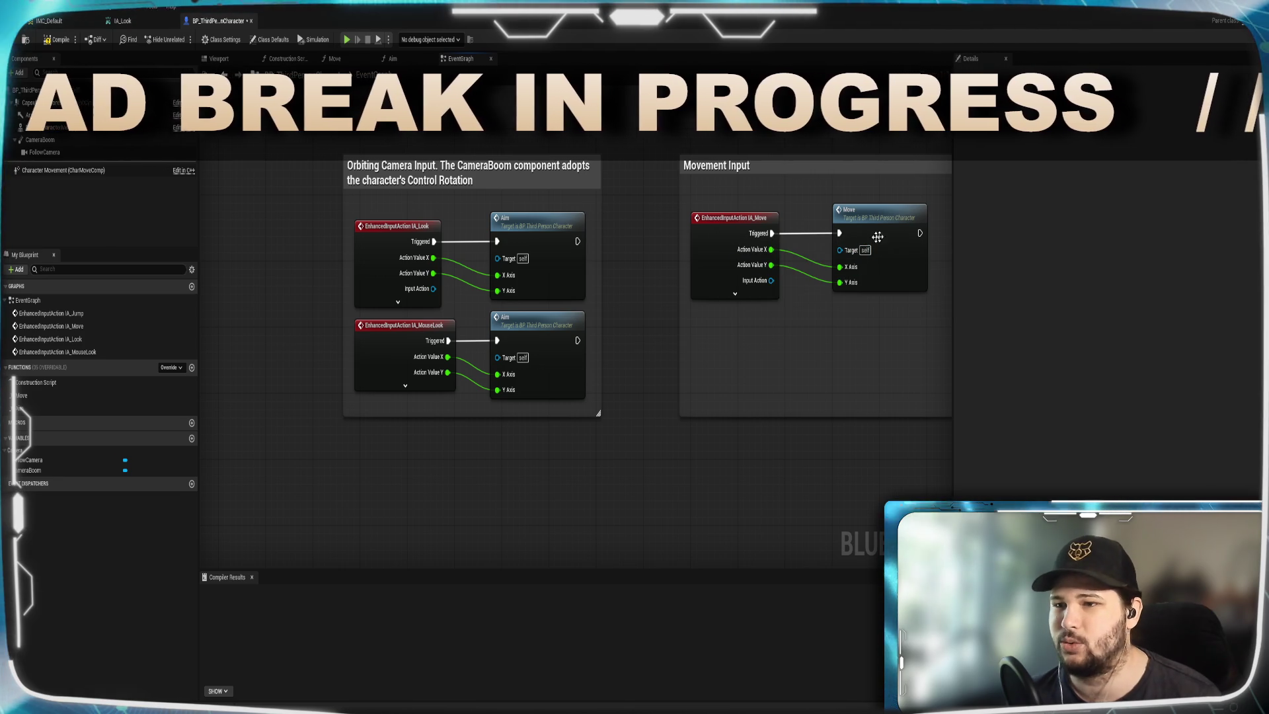
pyautogui.click(908, 243)
pyautogui.moveTo(834, 347); pyautogui.dragTo(672, 390)
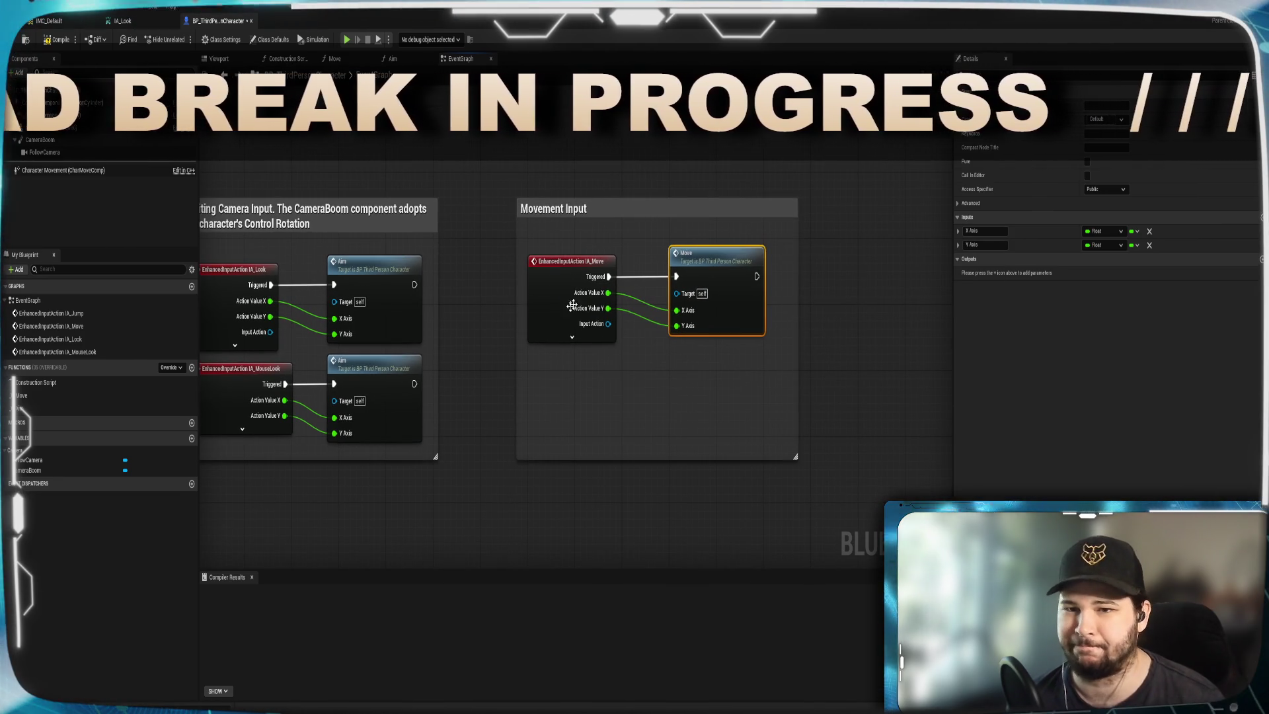
pyautogui.moveTo(554, 291); pyautogui.dragTo(557, 268)
pyautogui.click(589, 163)
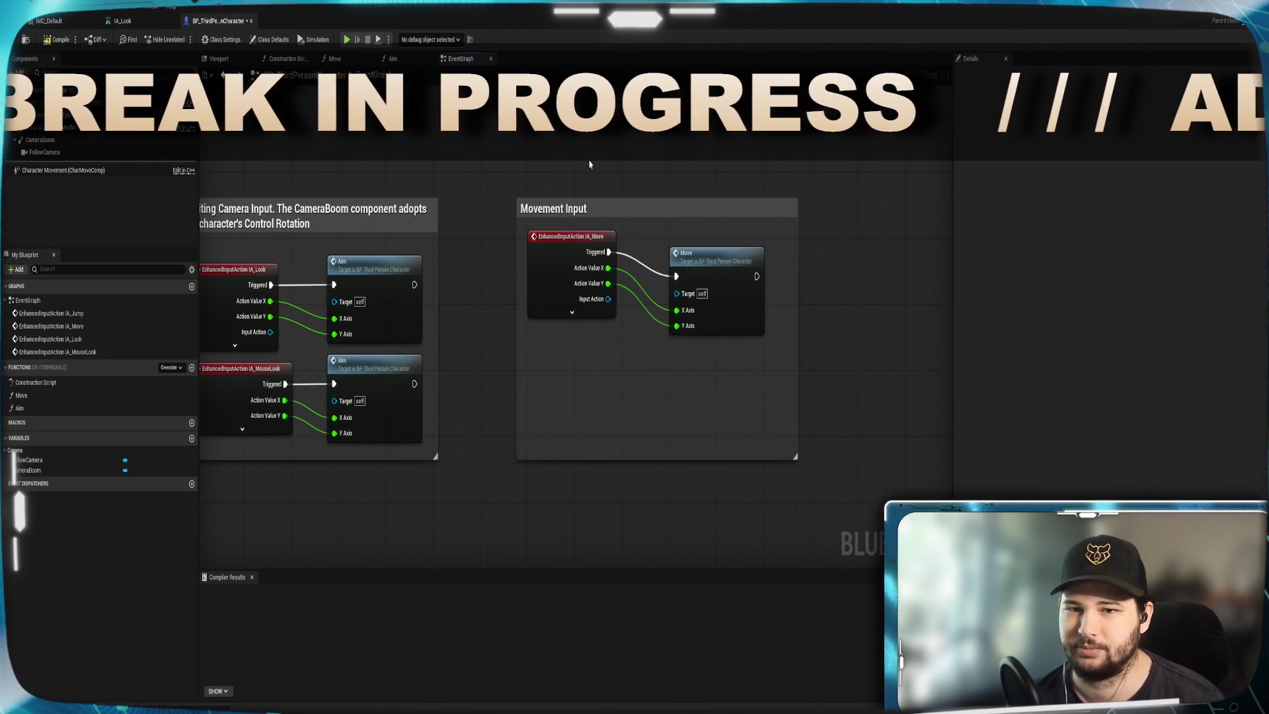
pyautogui.moveTo(730, 303); pyautogui.dragTo(694, 271)
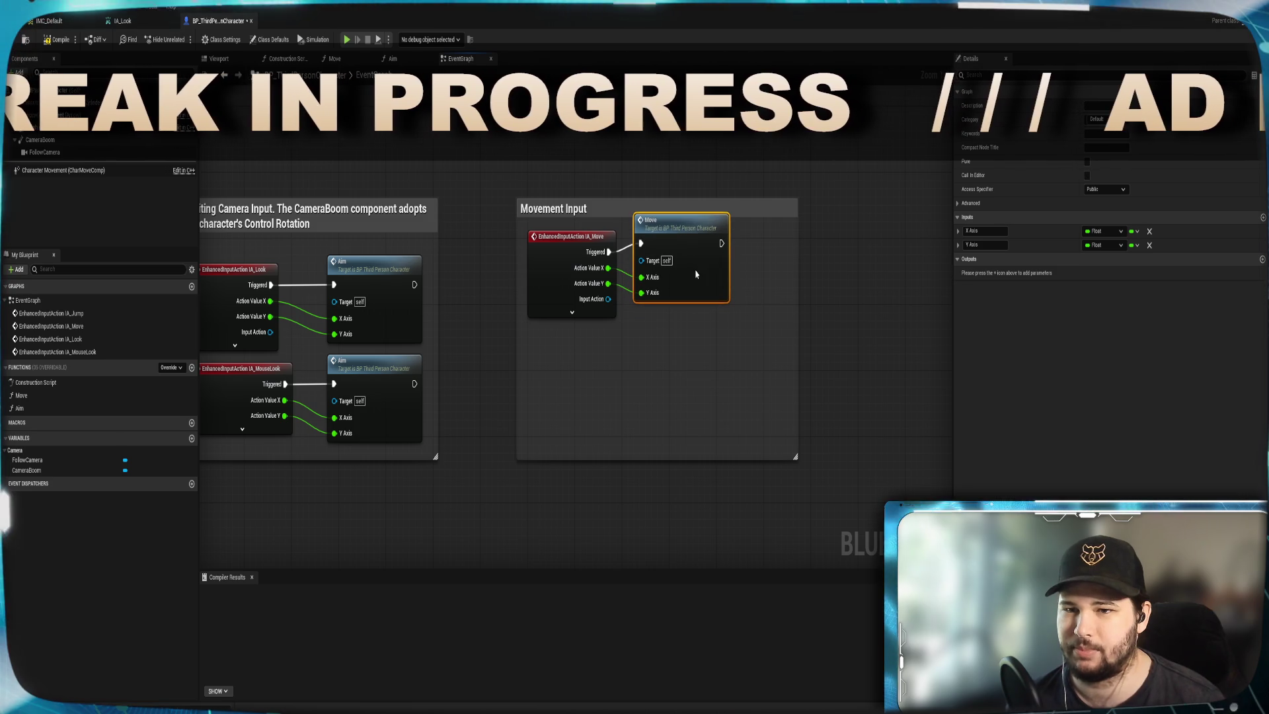
pyautogui.press('q')
pyautogui.keyDown('shift'); pyautogui.click(569, 261); pyautogui.keyUp('shift')
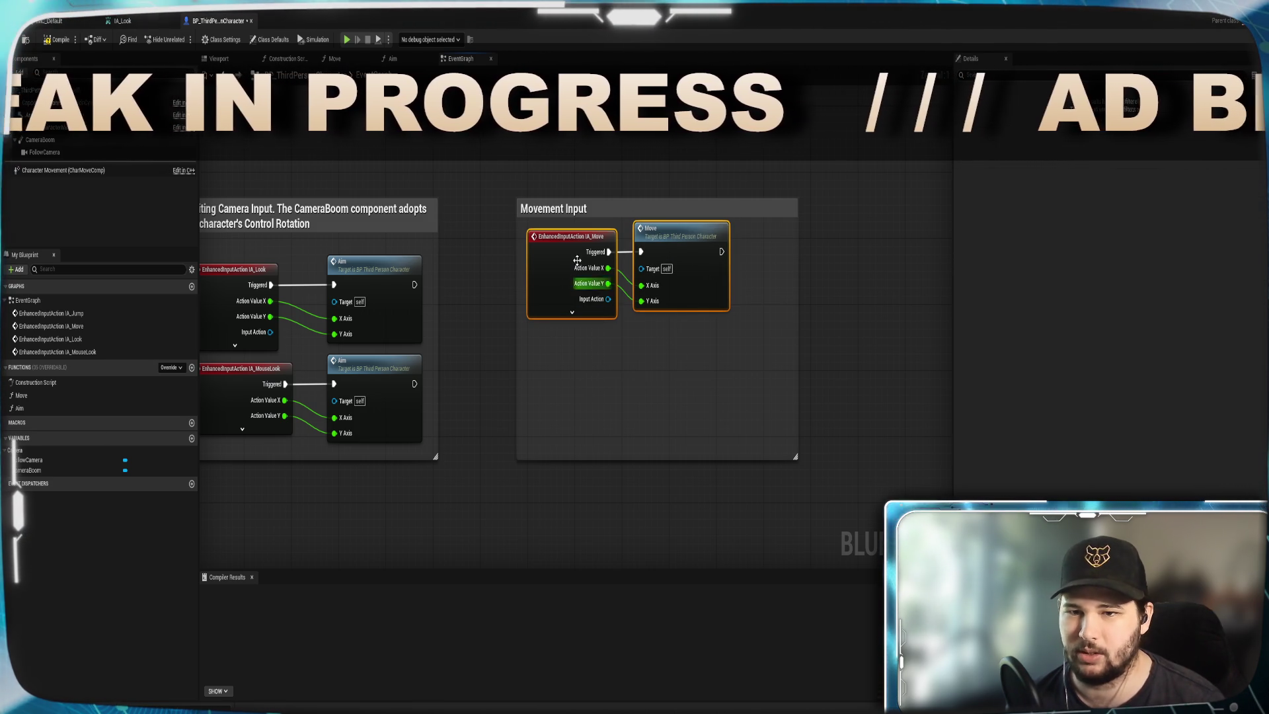
pyautogui.moveTo(569, 261); pyautogui.dragTo(569, 270)
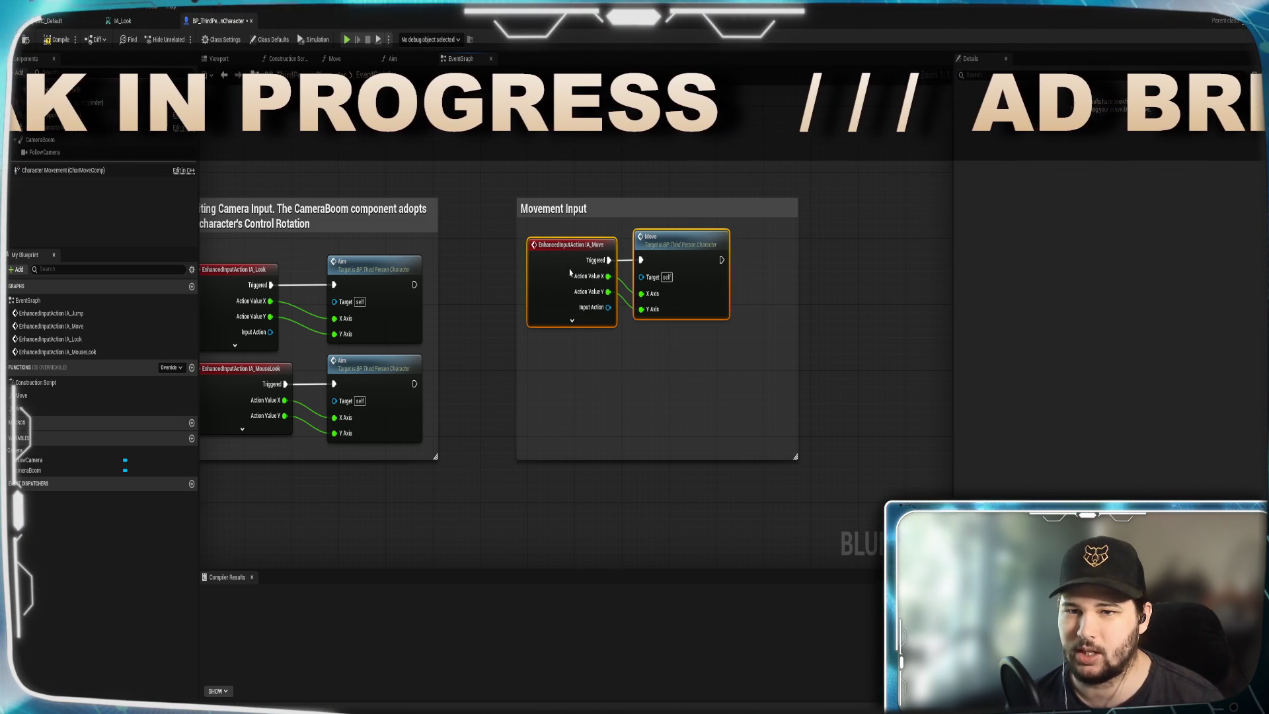
pyautogui.click(802, 352)
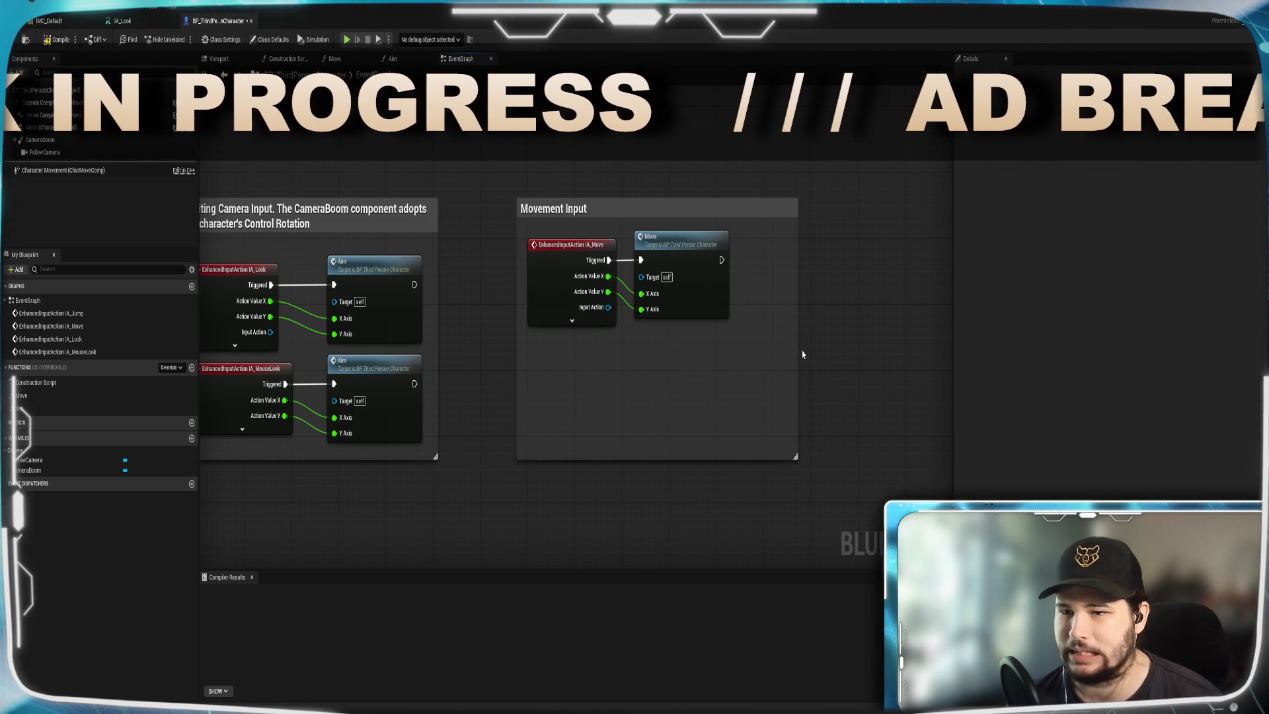
# Resize and reposition the Movement Input comment to fit snugly around its nodes.
pyautogui.moveTo(798, 350); pyautogui.dragTo(744, 347)
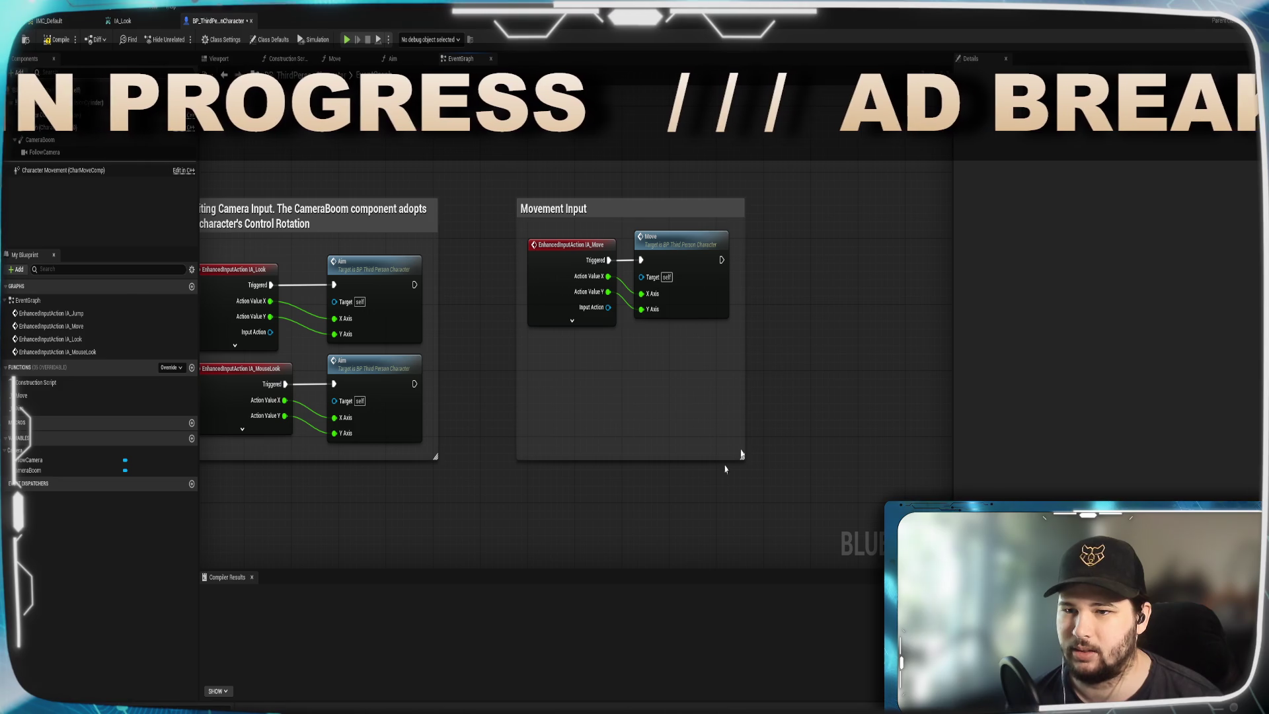
pyautogui.moveTo(608, 458); pyautogui.dragTo(608, 343)
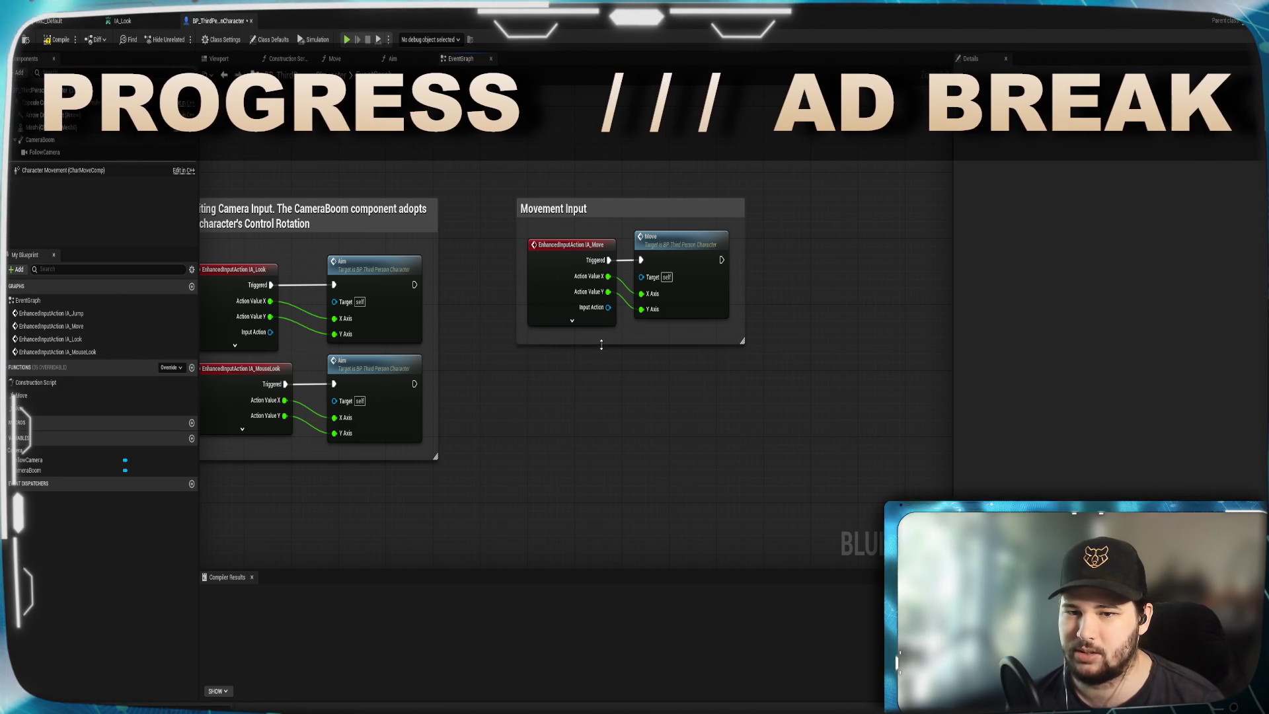
pyautogui.moveTo(625, 205)
pyautogui.mouseDown()
pyautogui.moveTo(621, 226)
pyautogui.moveTo(632, 226)
pyautogui.mouseUp()
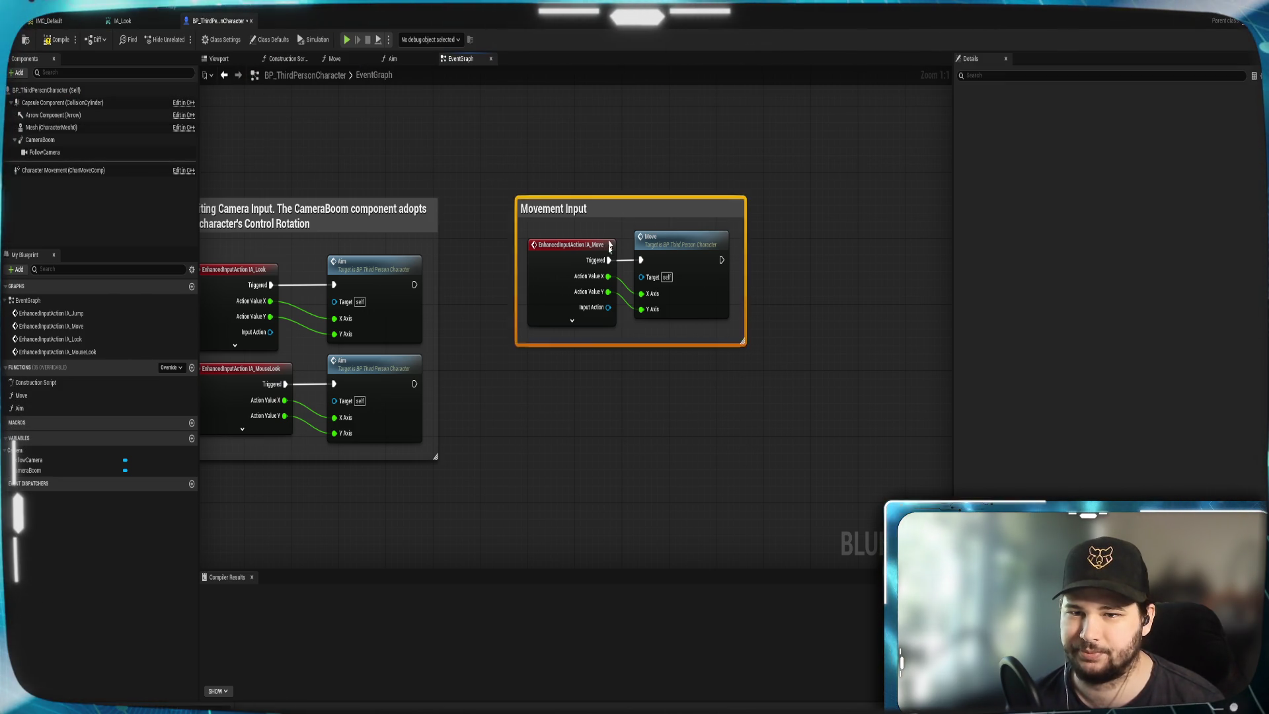
pyautogui.click(403, 134)
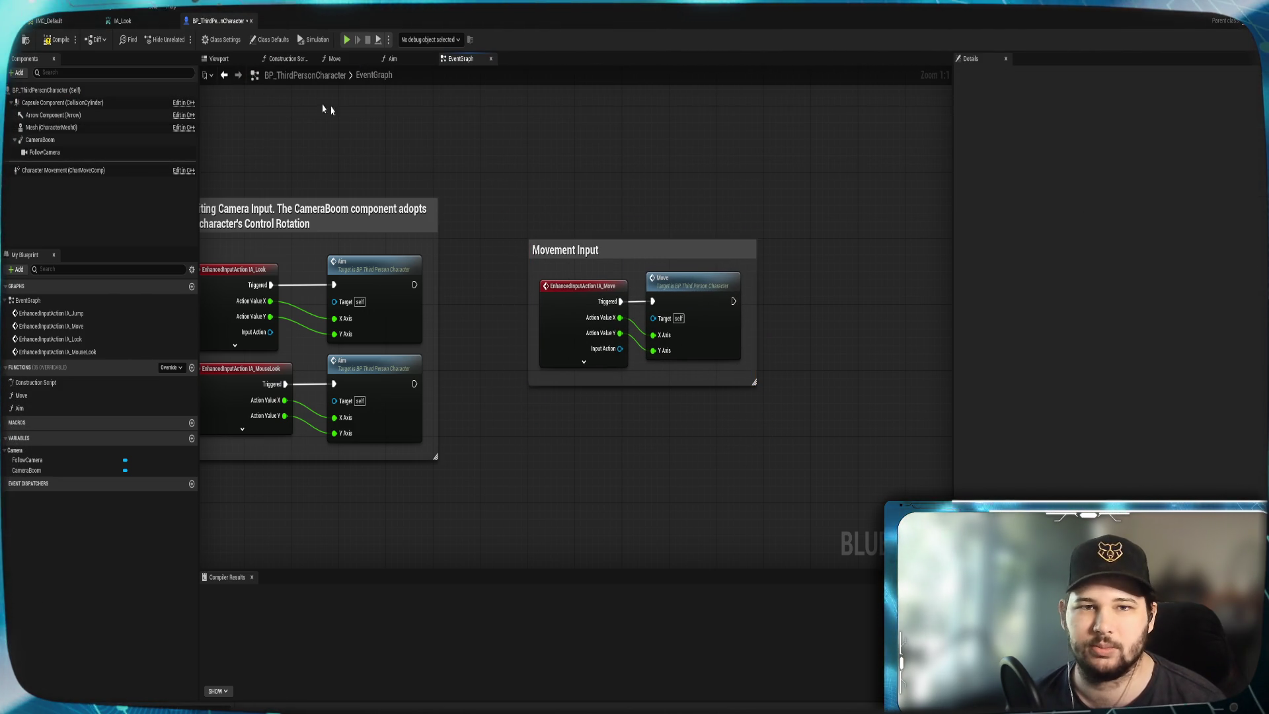
# Center the Move function graph and compile BP_ThirdPersonCharacter.
pyautogui.click(341, 59)
pyautogui.moveTo(399, 232); pyautogui.dragTo(483, 201)
pyautogui.moveTo(610, 192); pyautogui.dragTo(477, 163)
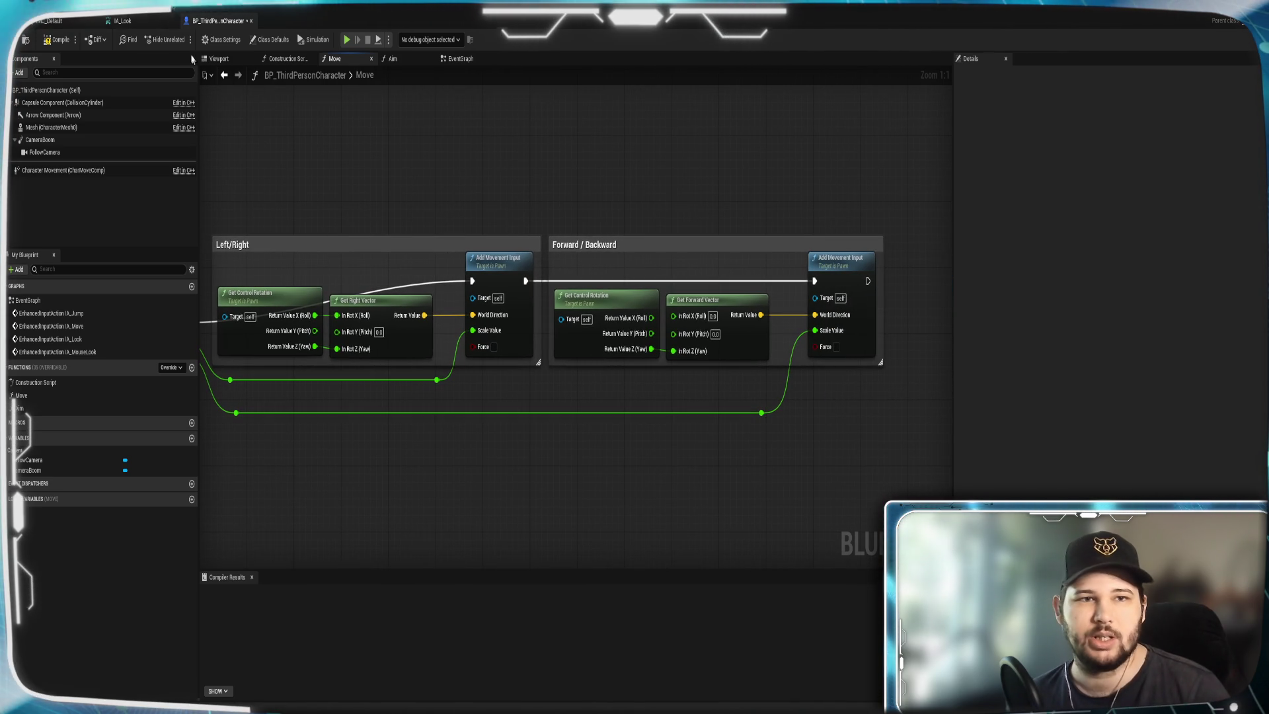
pyautogui.click(61, 41)
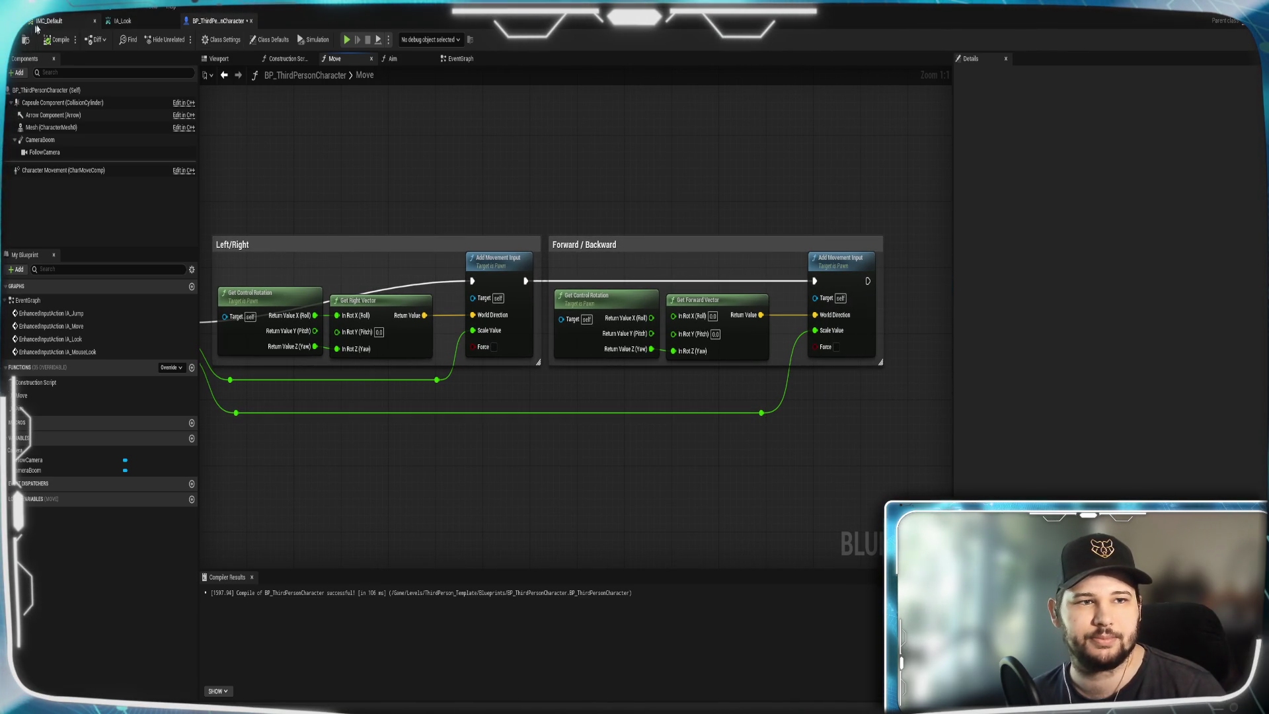
# Delete the Up, Down, Right and Left arrow-key mappings from IA_Move in IMC_Default.
pyautogui.click(58, 25)
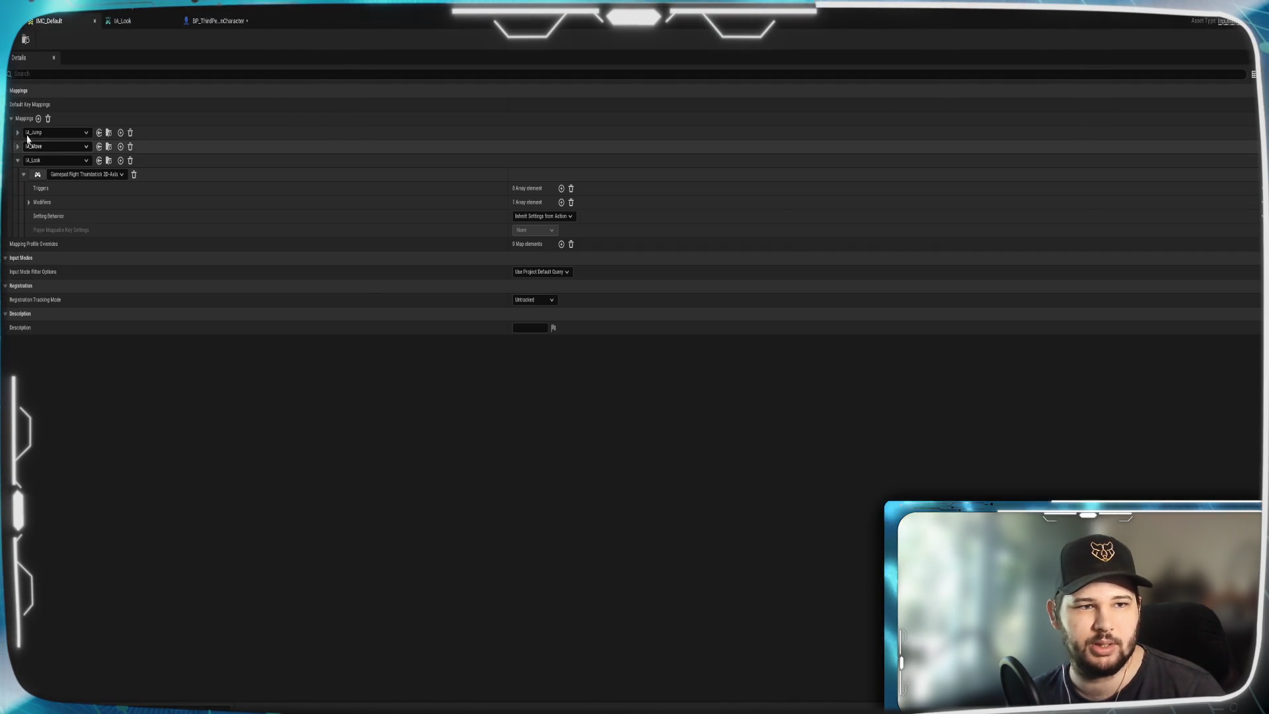
pyautogui.click(17, 146)
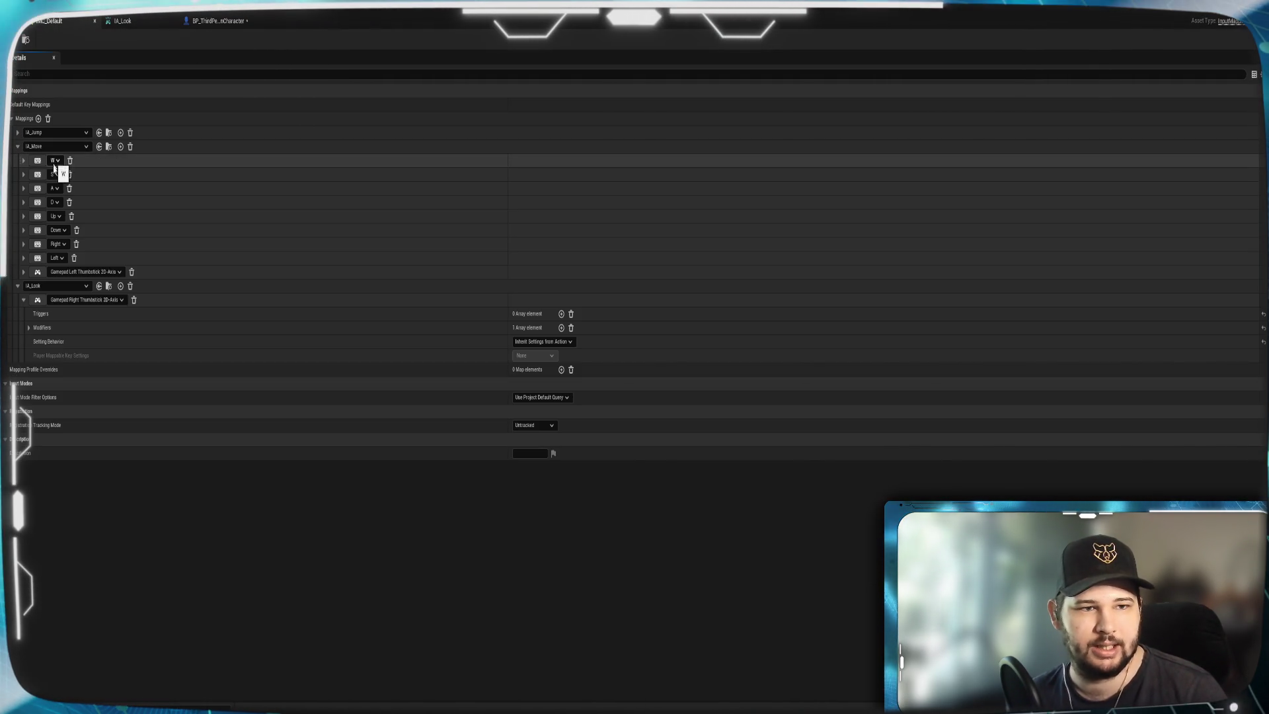
pyautogui.click(73, 217)
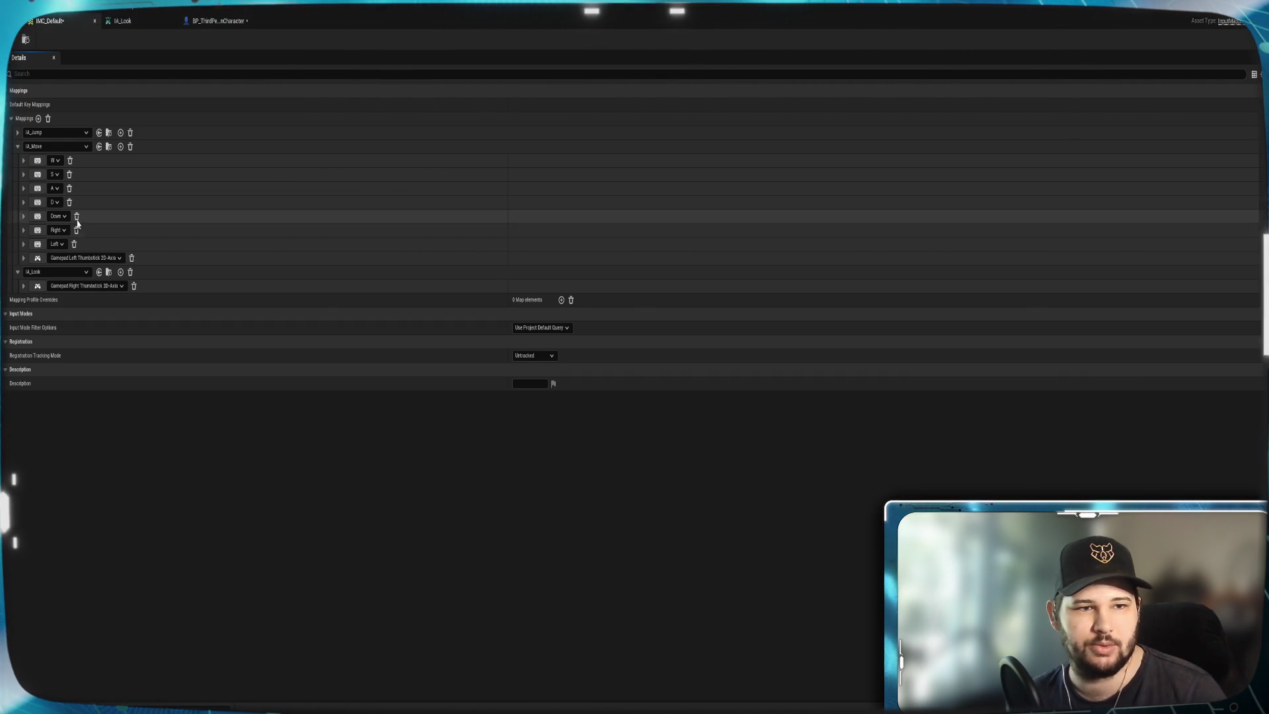
pyautogui.click(74, 217)
pyautogui.click(74, 216)
pyautogui.click(74, 217)
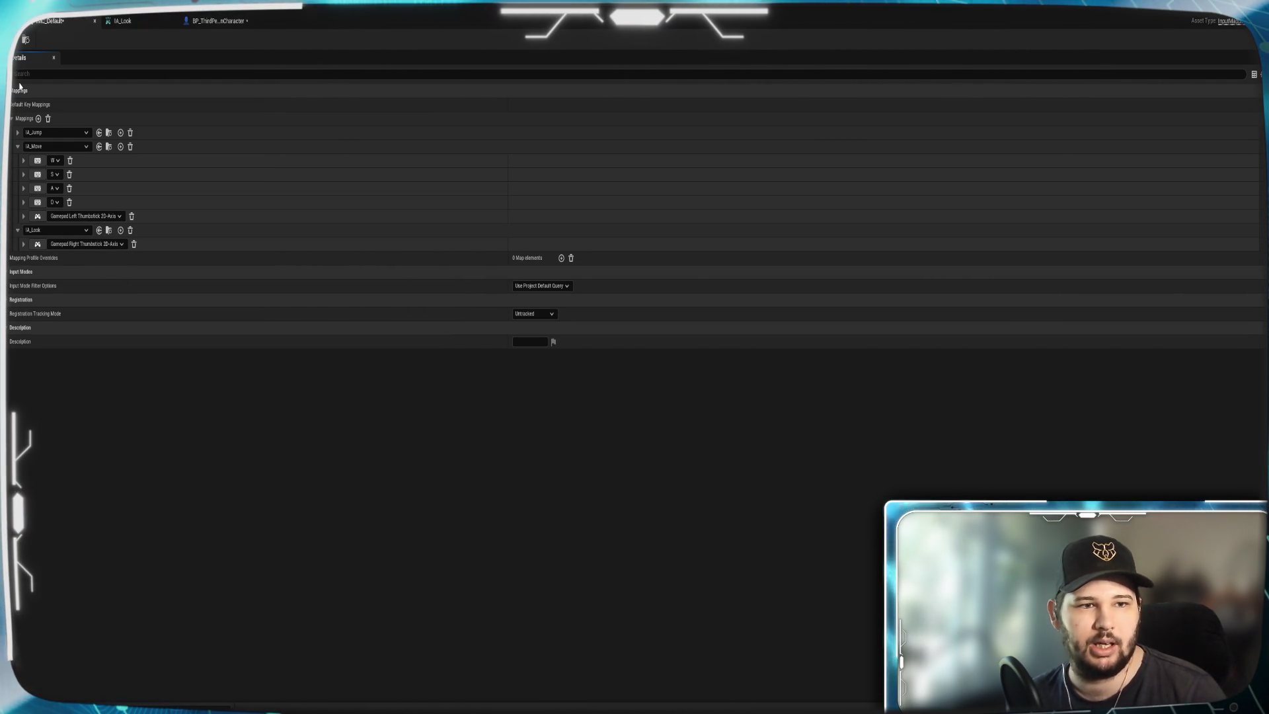
pyautogui.click(213, 21)
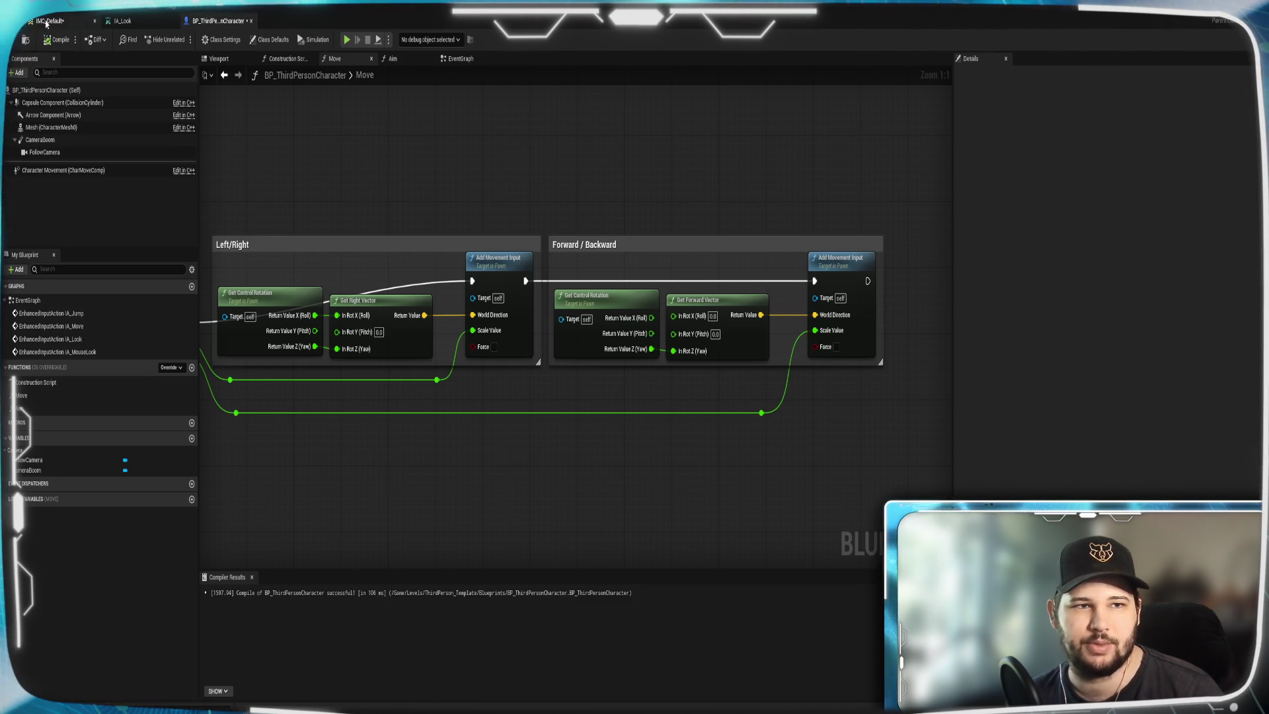
# Switch to the IMC_Default tab to view its key mappings.
pyautogui.click(48, 21)
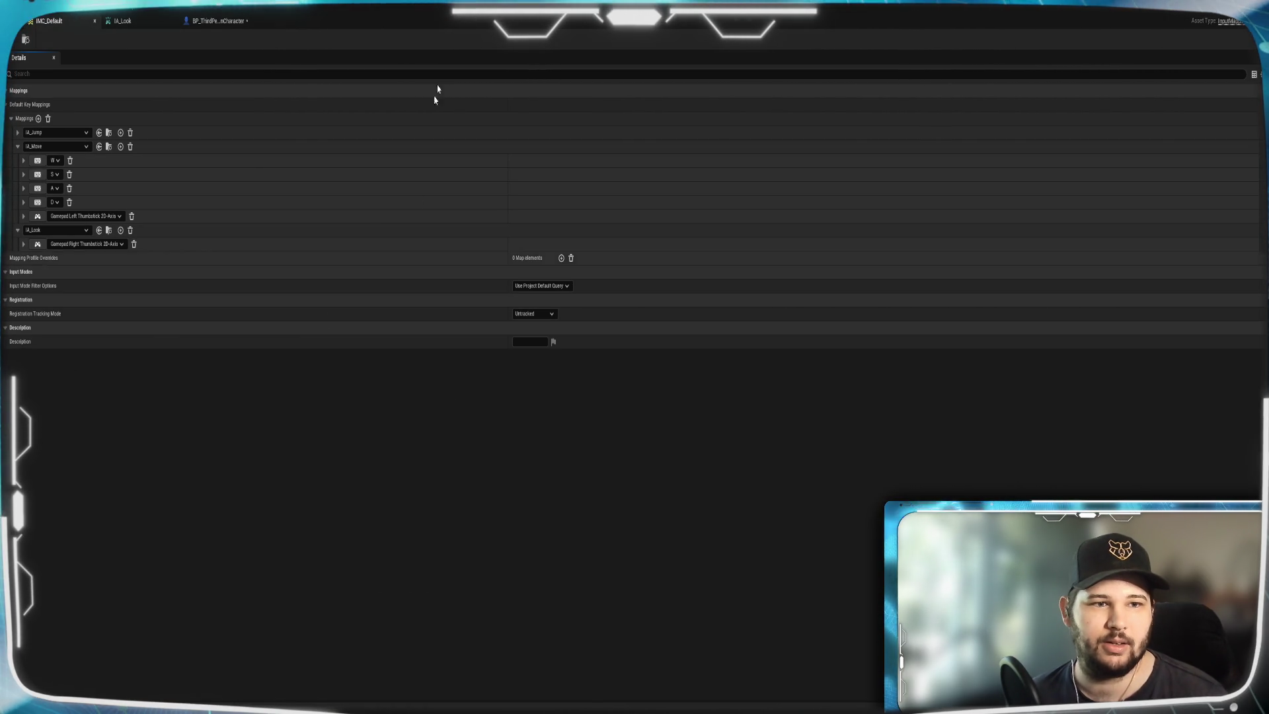
# Close the IA_Look input action editor.
pyautogui.click(122, 21)
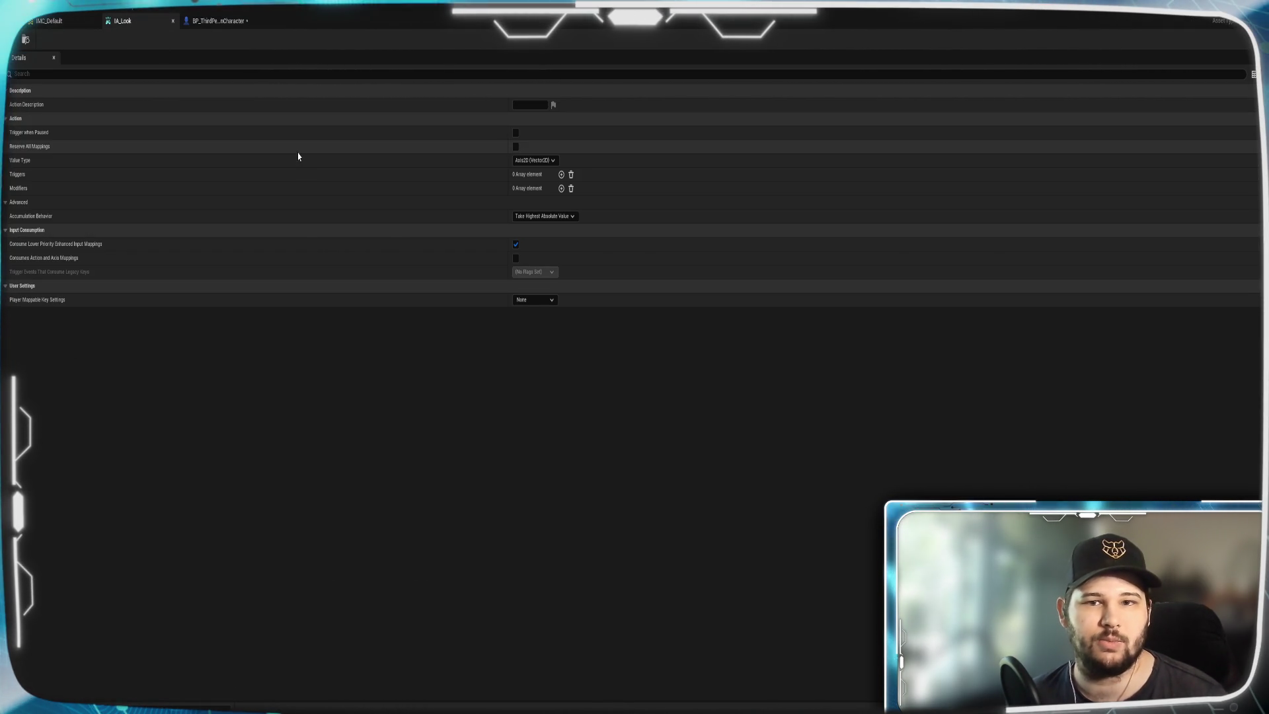
pyautogui.click(172, 21)
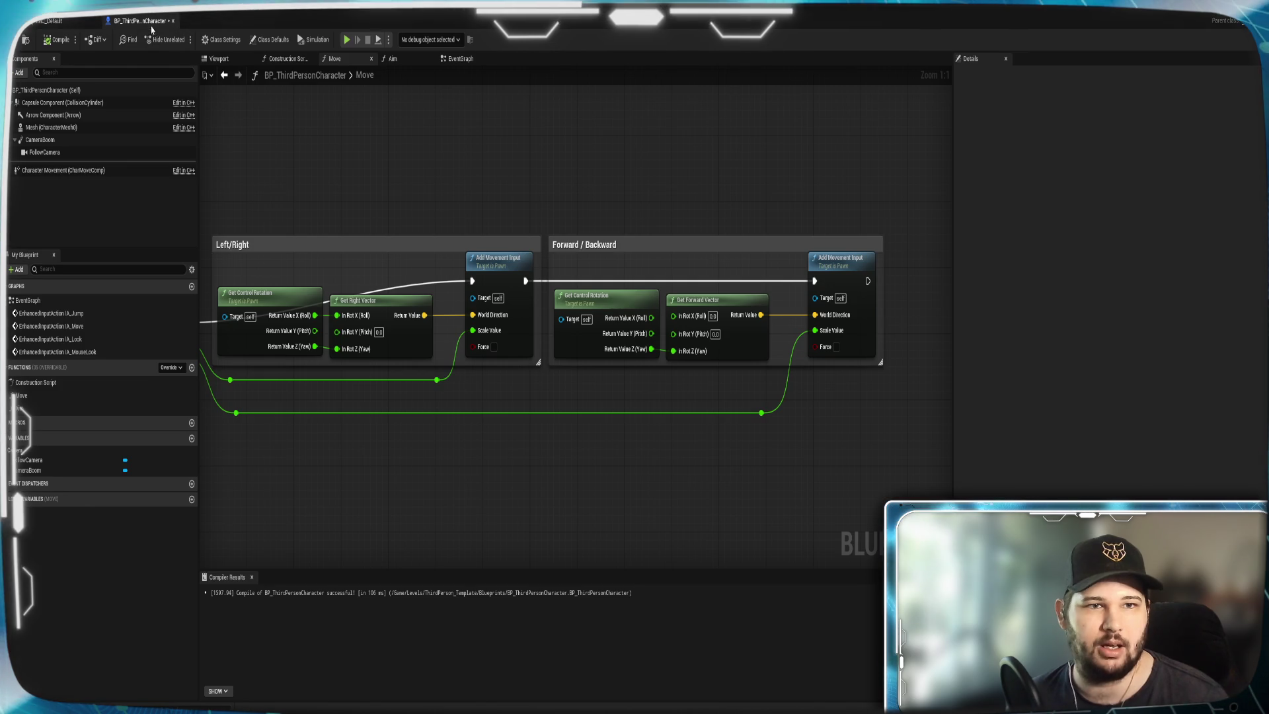
pyautogui.moveTo(390, 192)
pyautogui.mouseDown()
pyautogui.moveTo(469, 162)
pyautogui.moveTo(420, 156)
pyautogui.mouseUp()
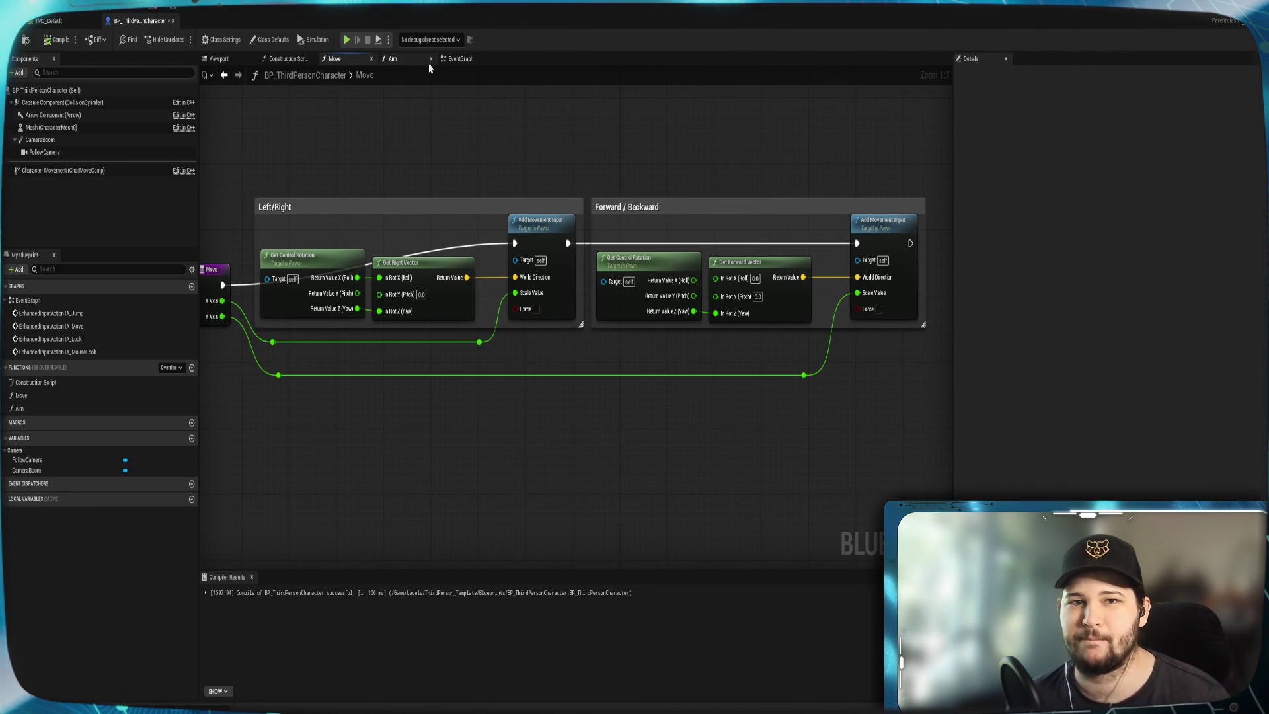
# Reposition the Movement Input and Orbiting Camera comment boxes in the EventGraph.
pyautogui.click(460, 58)
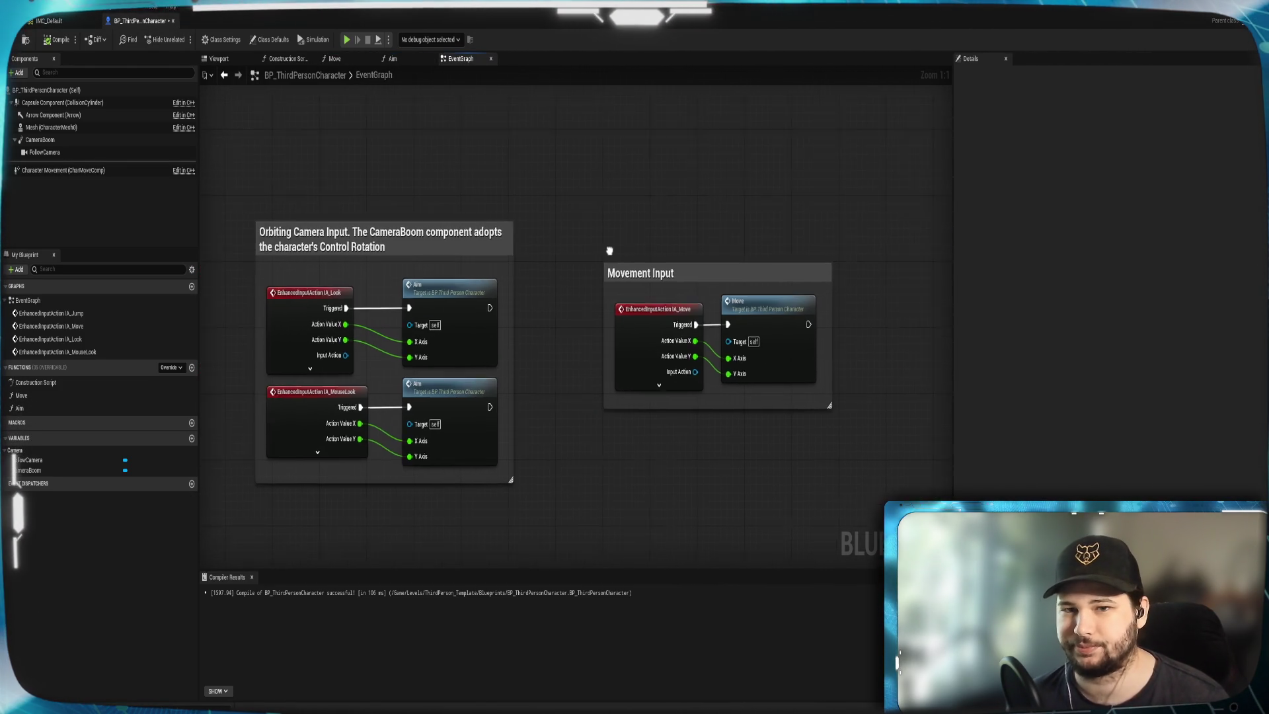
pyautogui.moveTo(711, 280)
pyautogui.mouseDown()
pyautogui.moveTo(697, 265)
pyautogui.moveTo(665, 285)
pyautogui.moveTo(663, 214)
pyautogui.mouseUp()
pyautogui.click(561, 218)
pyautogui.moveTo(414, 250); pyautogui.dragTo(431, 226)
pyautogui.click(656, 405)
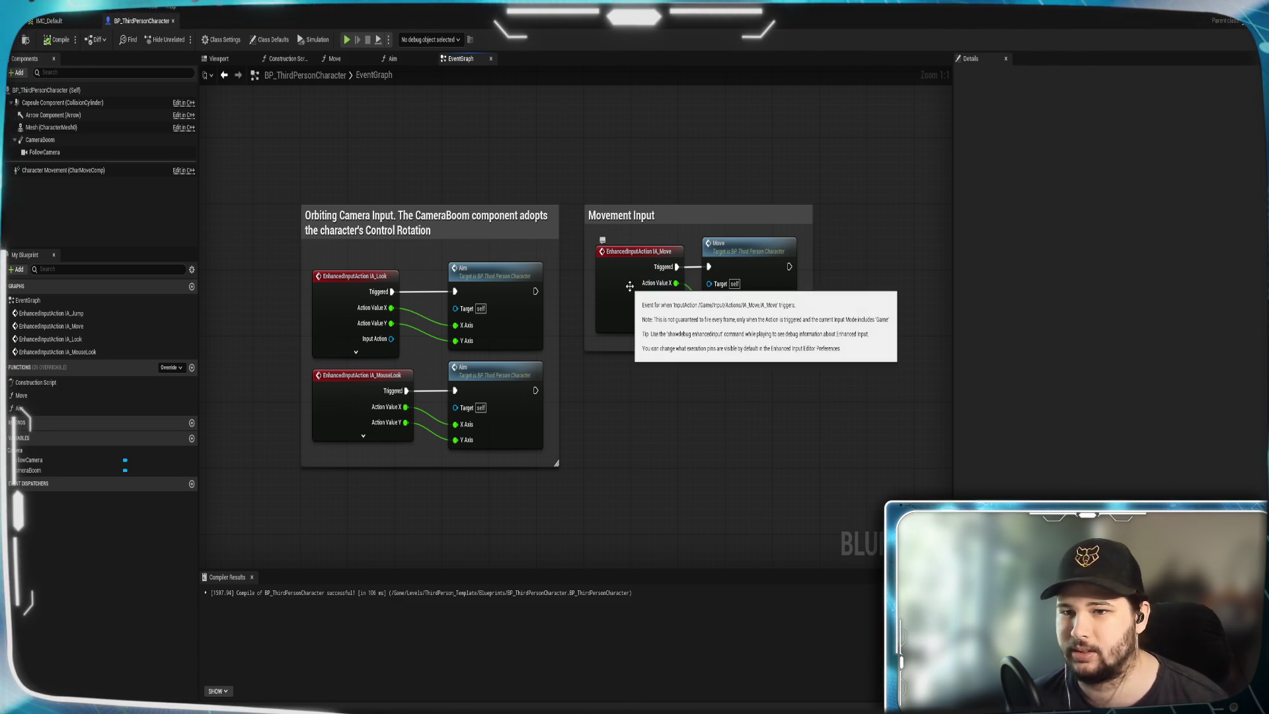
# Return to IMC_Default, move File Explorer aside and bring up the main level editor.
pyautogui.click(68, 26)
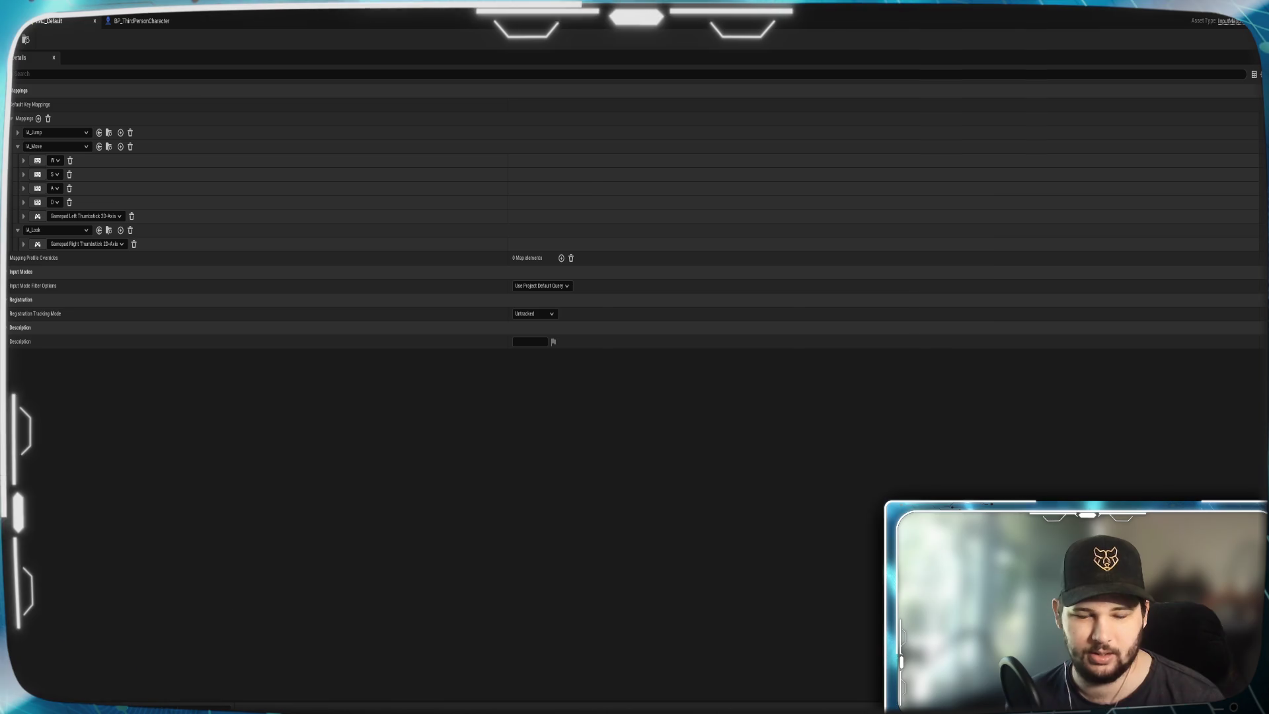
pyautogui.click(99, 651)
pyautogui.moveTo(925, 183)
pyautogui.mouseDown()
pyautogui.moveTo(282, 308)
pyautogui.moveTo(0, 299)
pyautogui.mouseUp()
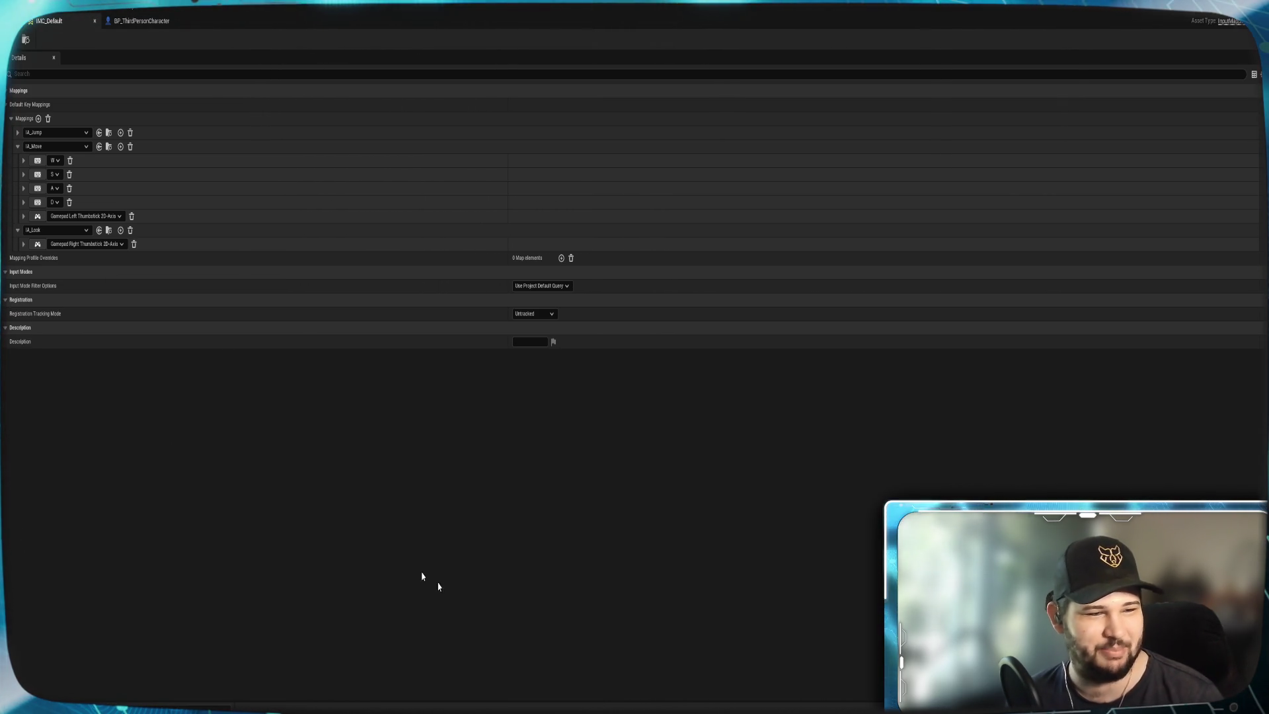
pyautogui.moveTo(587, 710)
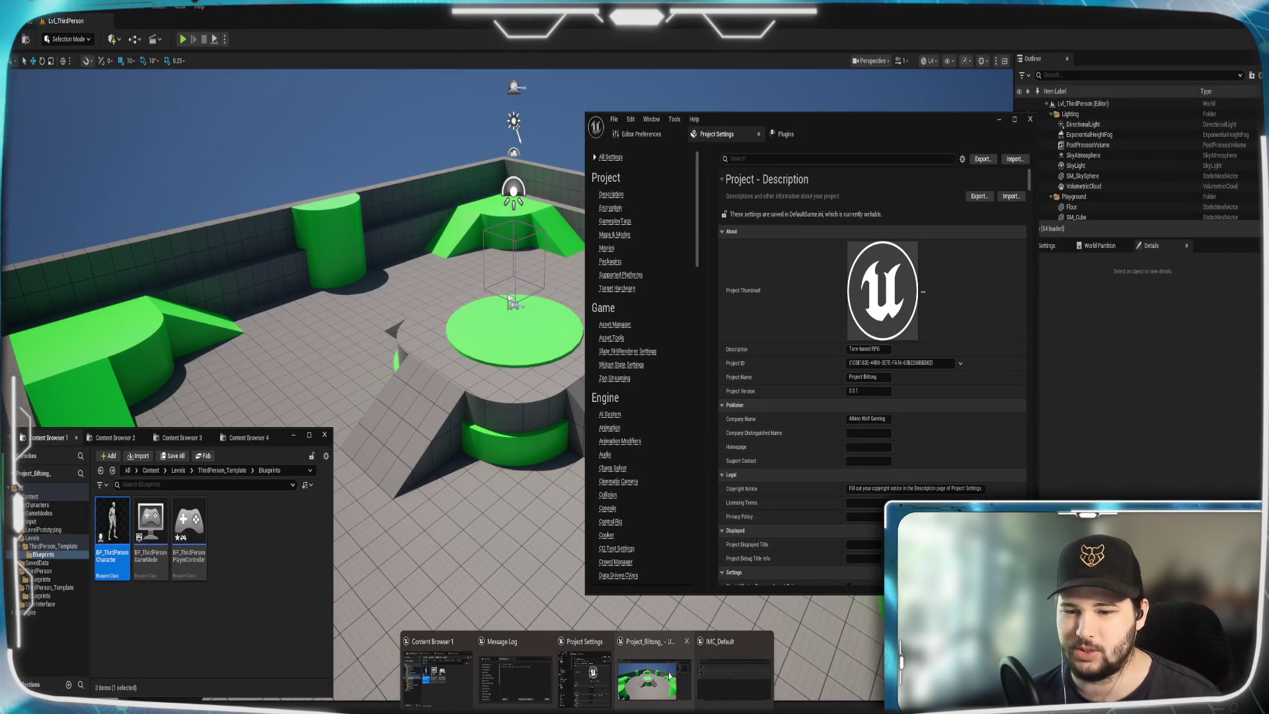
# In the level editor's Content Browser, open the Content/Input/Actions folder.
pyautogui.click(704, 680)
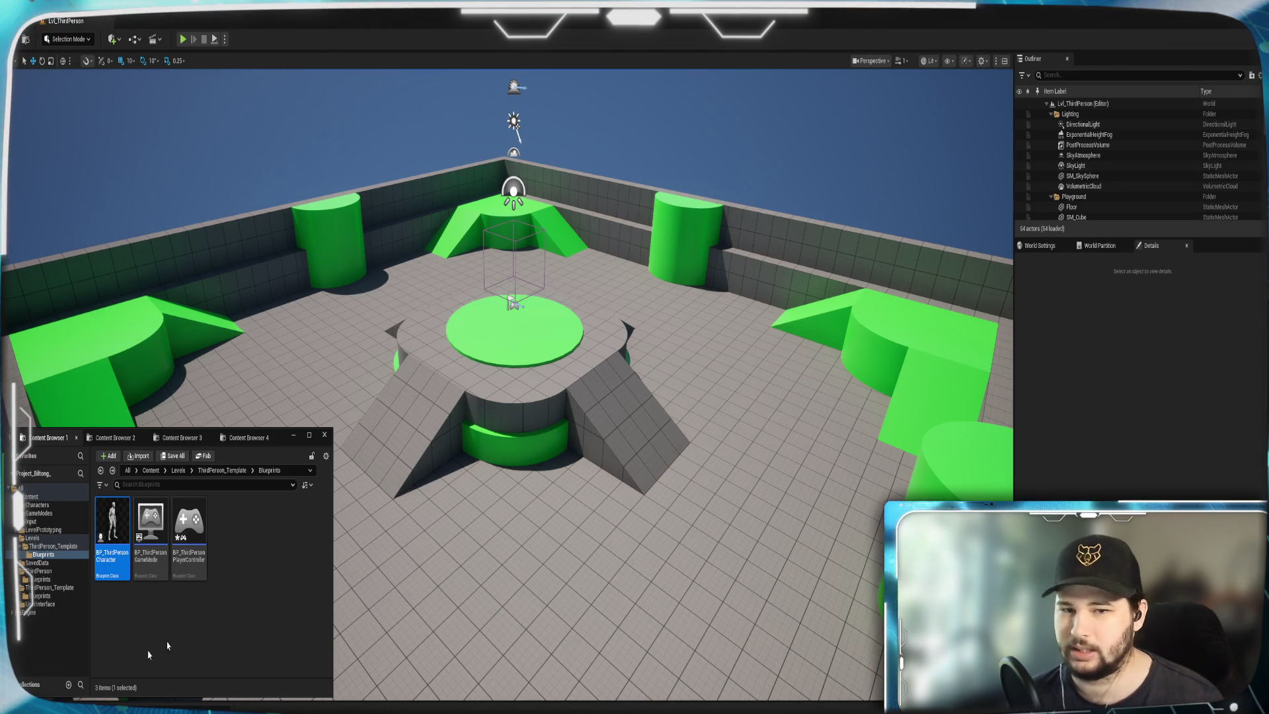
pyautogui.click(231, 553)
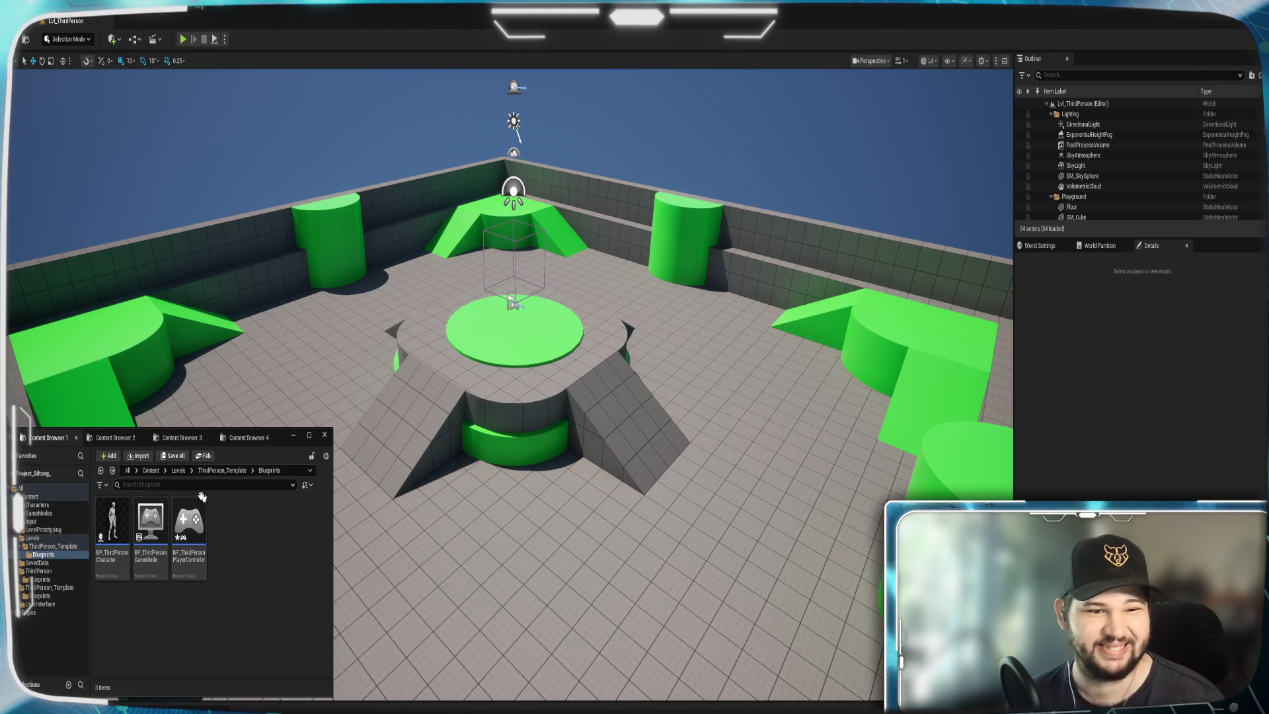
pyautogui.click(106, 442)
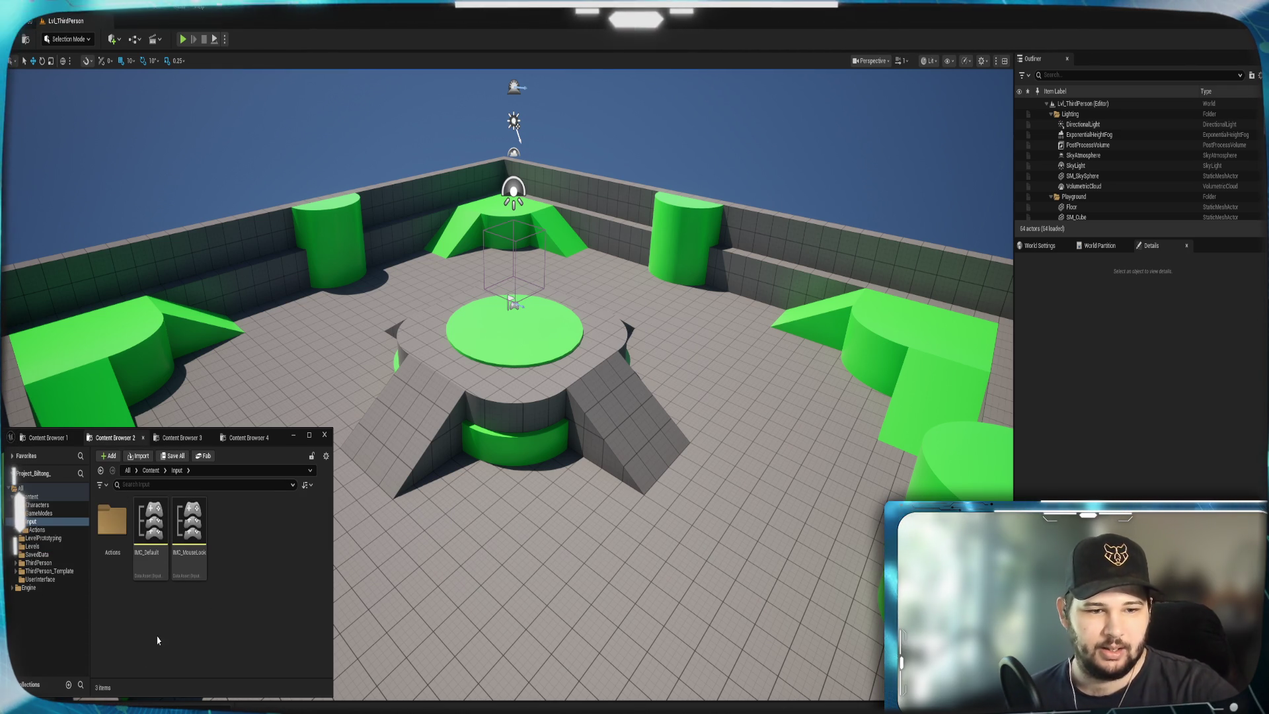
pyautogui.doubleClick(112, 522)
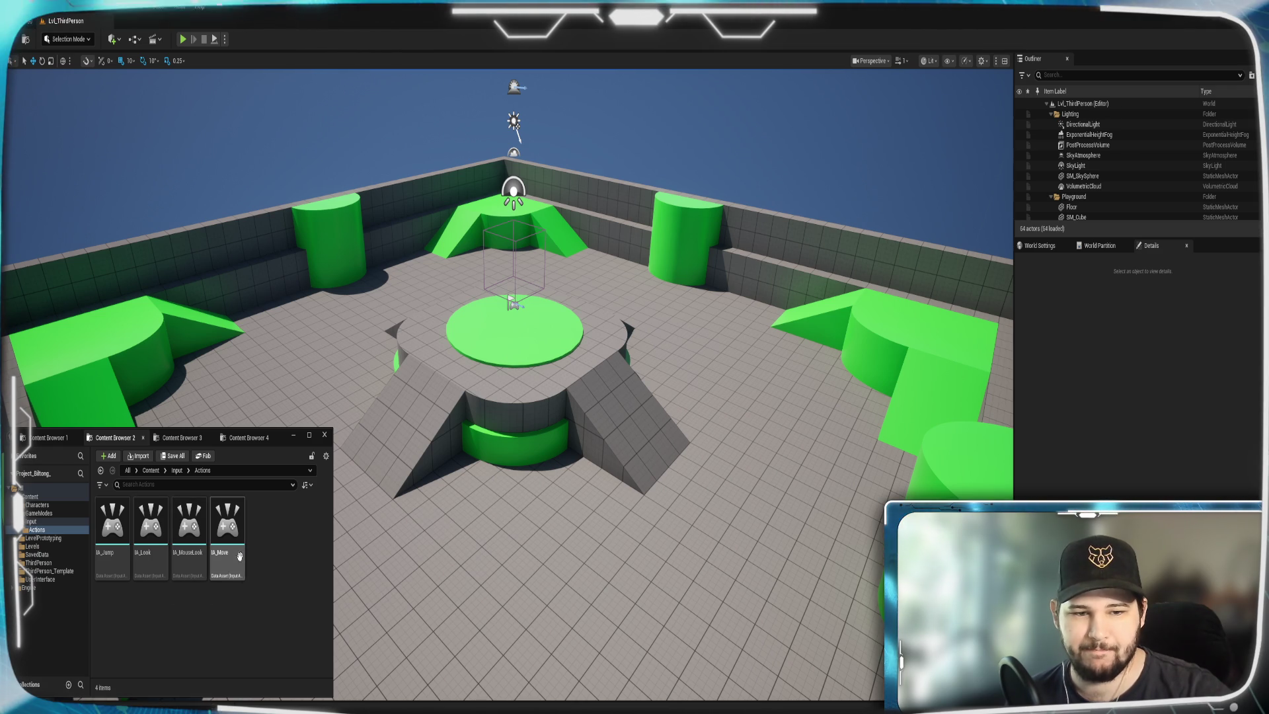
# Create a new Input Action asset there named IA_Move_Up.
pyautogui.rightClick(195, 608)
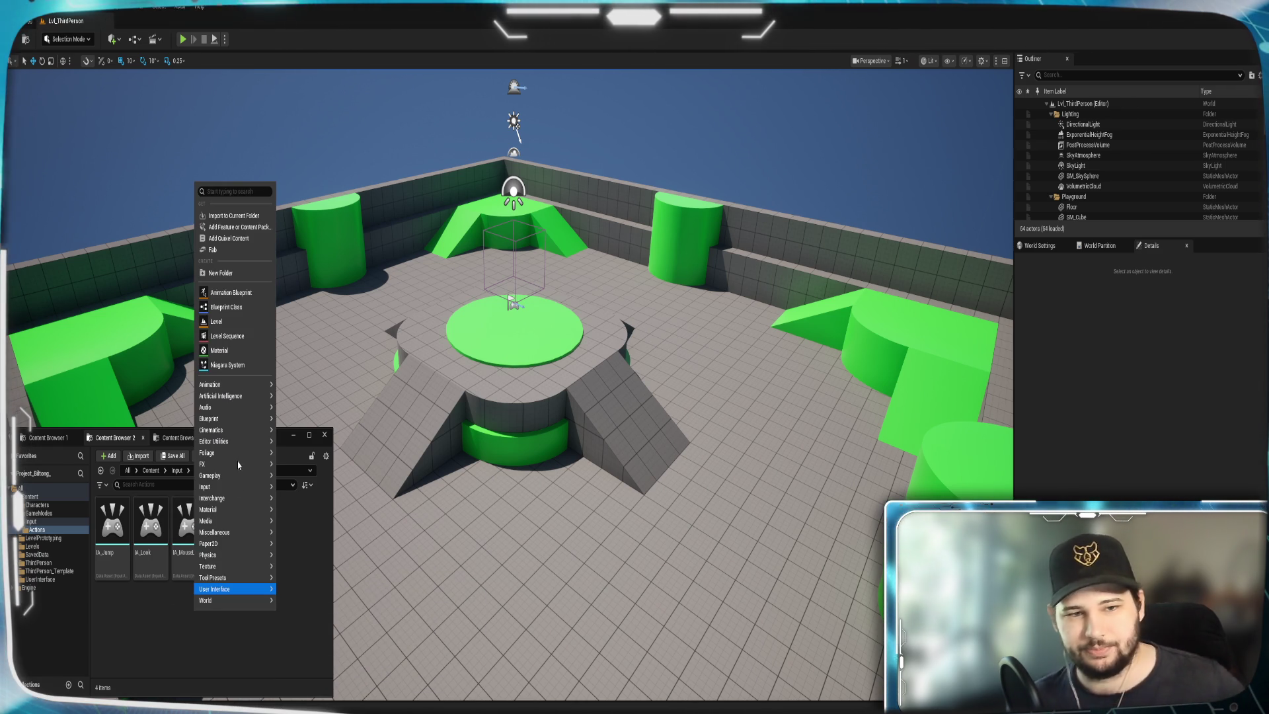
pyautogui.moveTo(218, 419)
pyautogui.moveTo(218, 507)
pyautogui.write('Input')
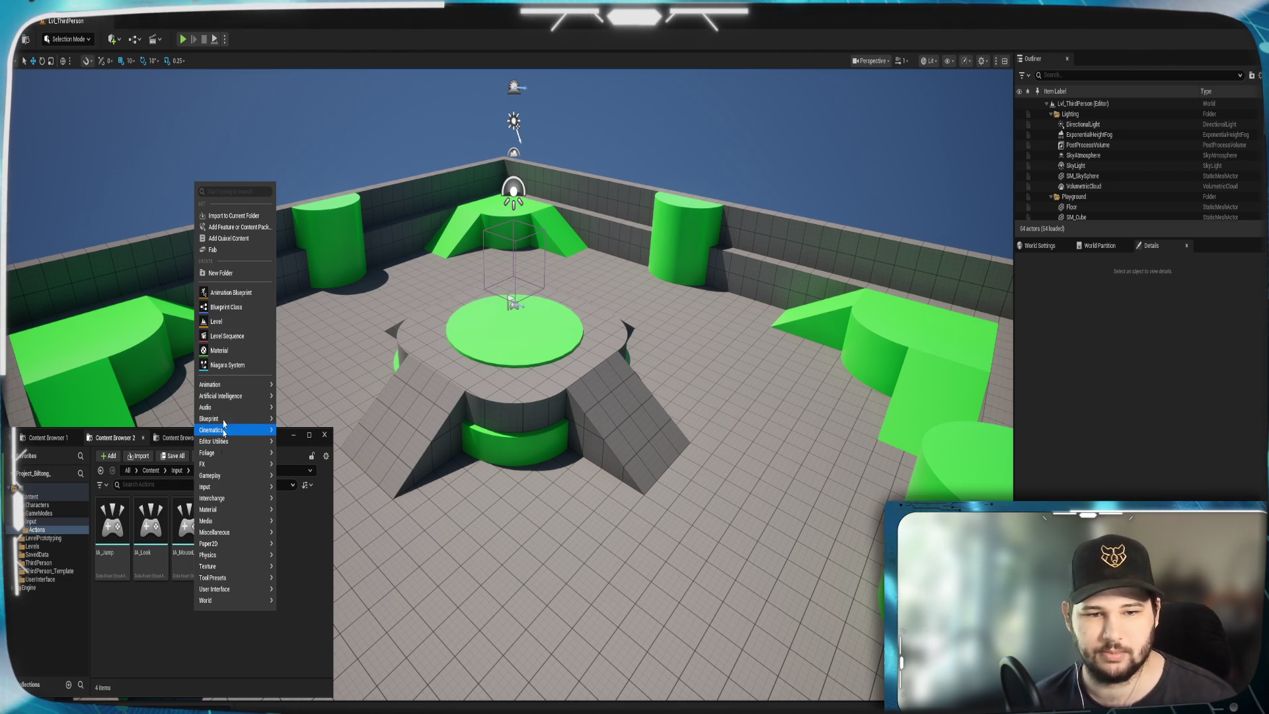
pyautogui.click(228, 192)
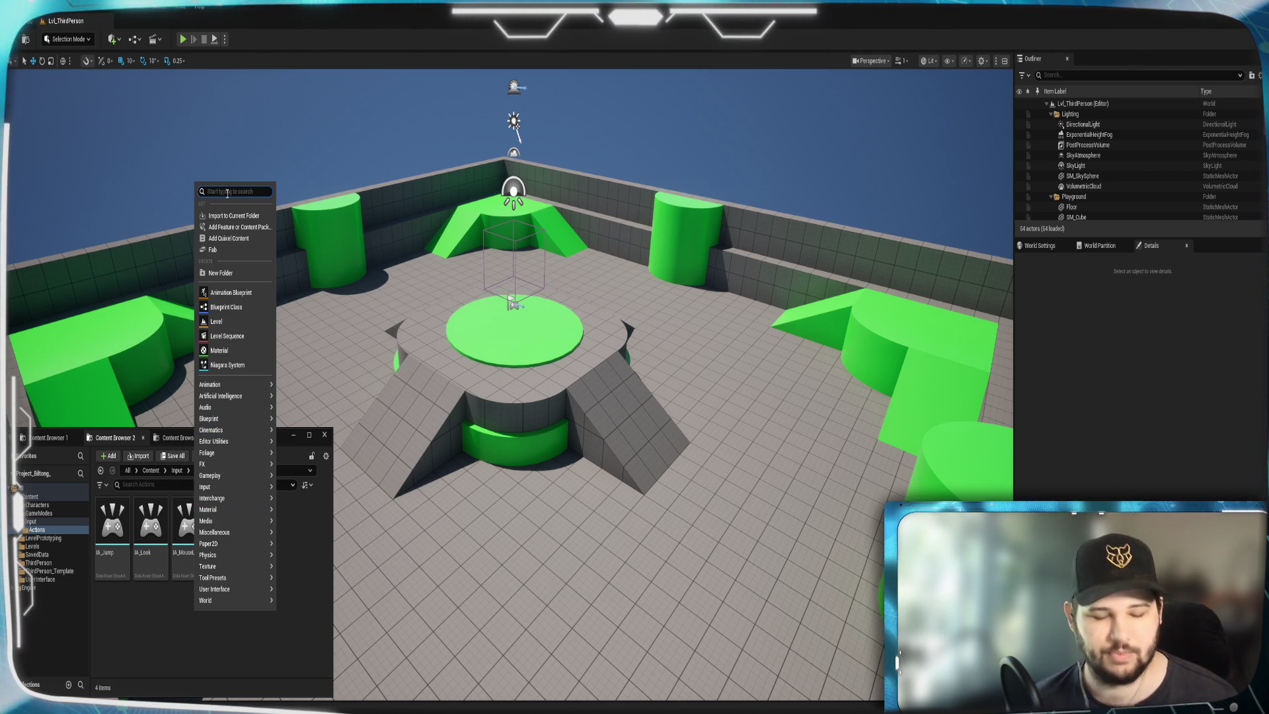
pyautogui.write('Inpu')
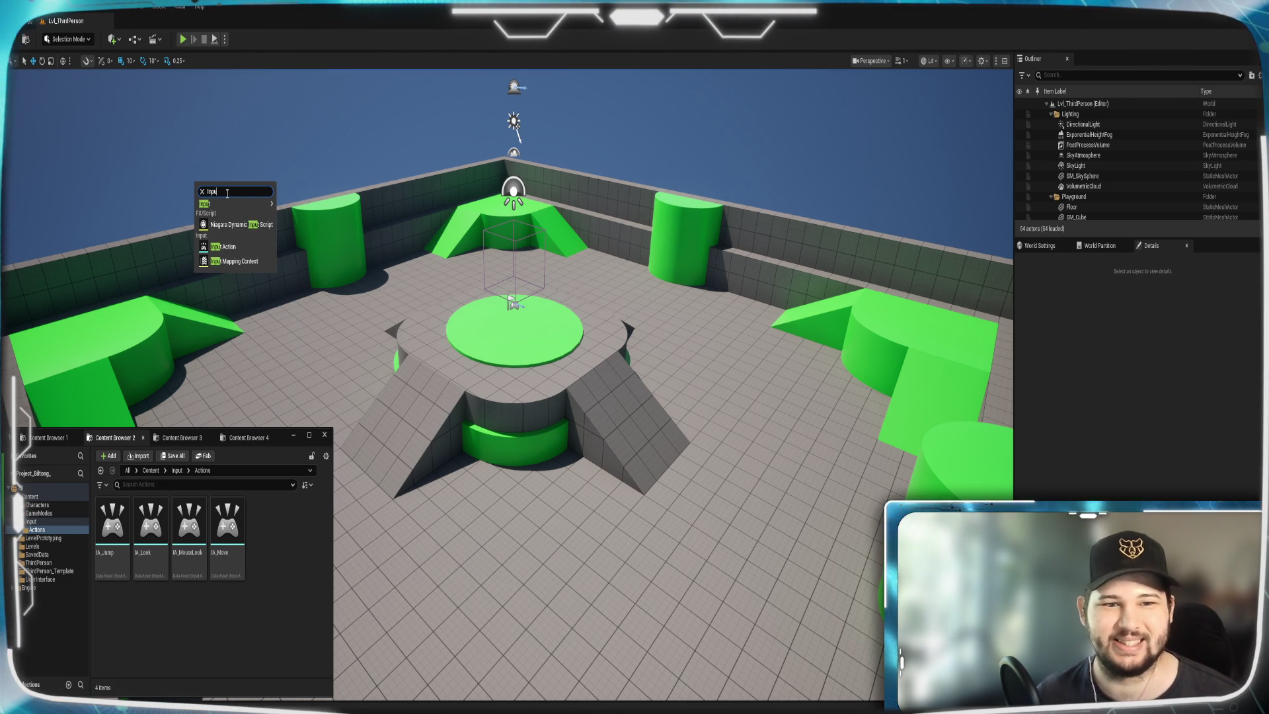
pyautogui.click(245, 248)
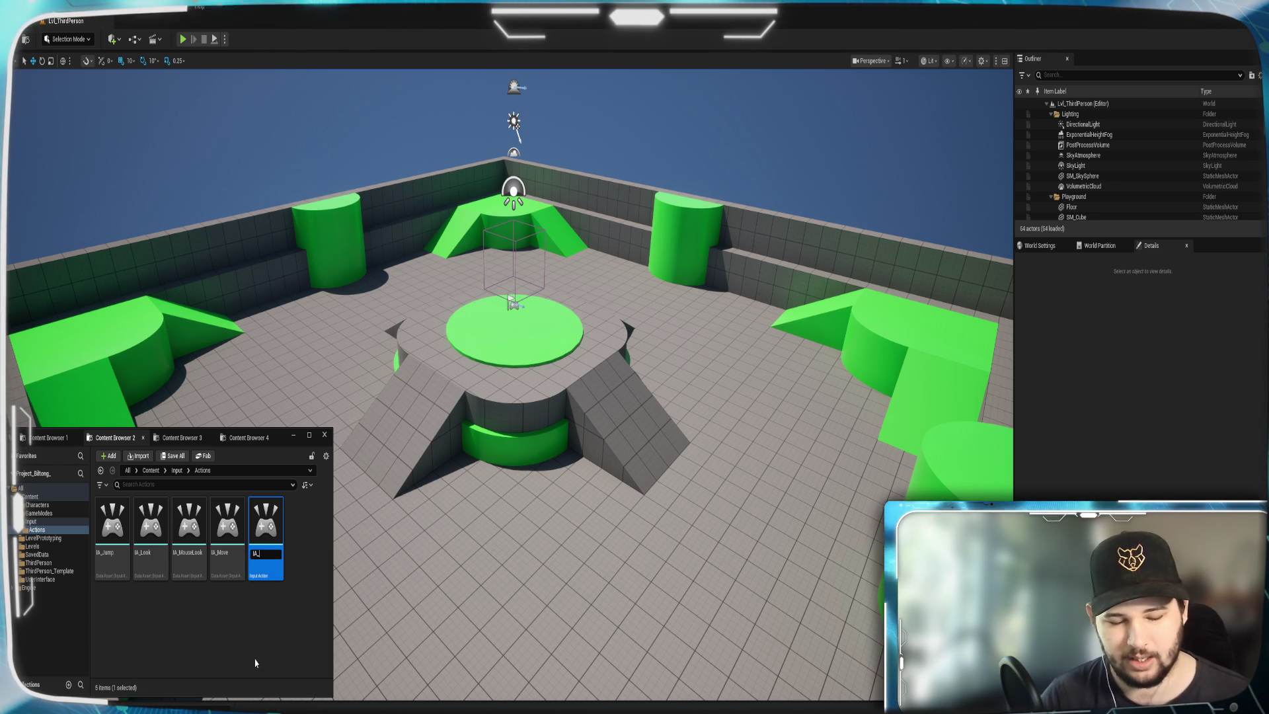
pyautogui.write('J')
pyautogui.write('ve')
pyautogui.write('_Up')
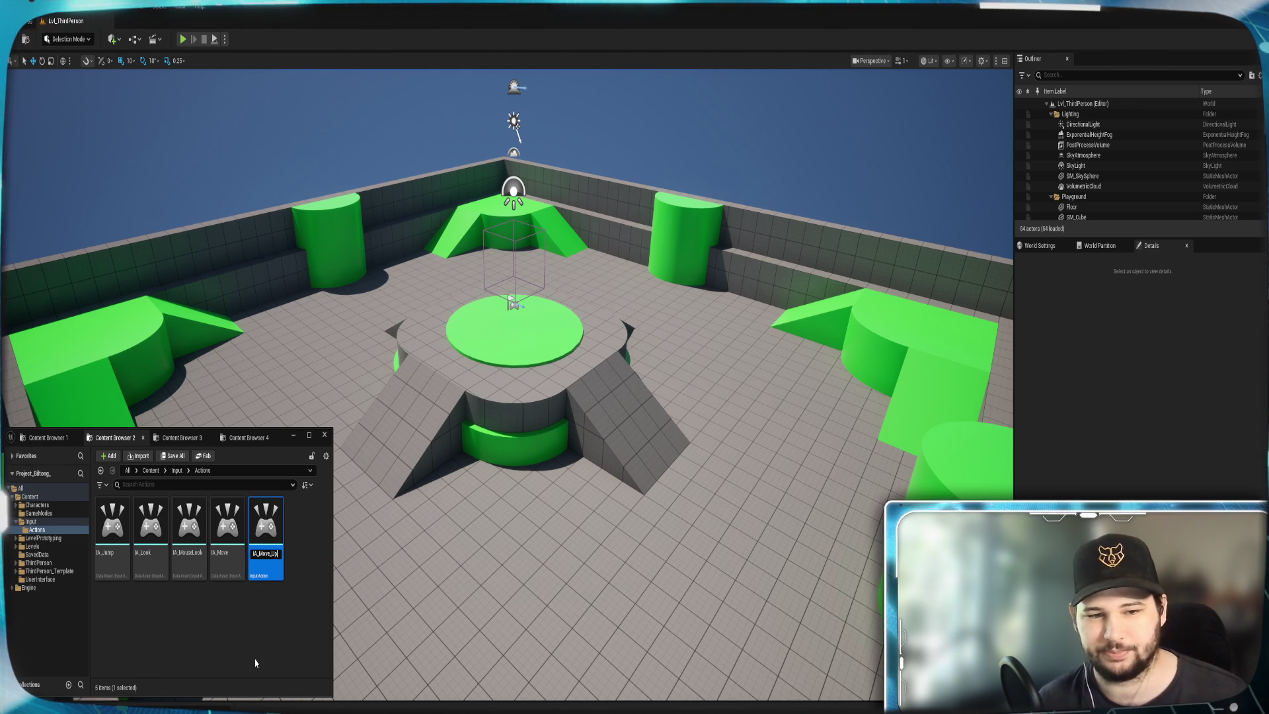
pyautogui.press('Return')
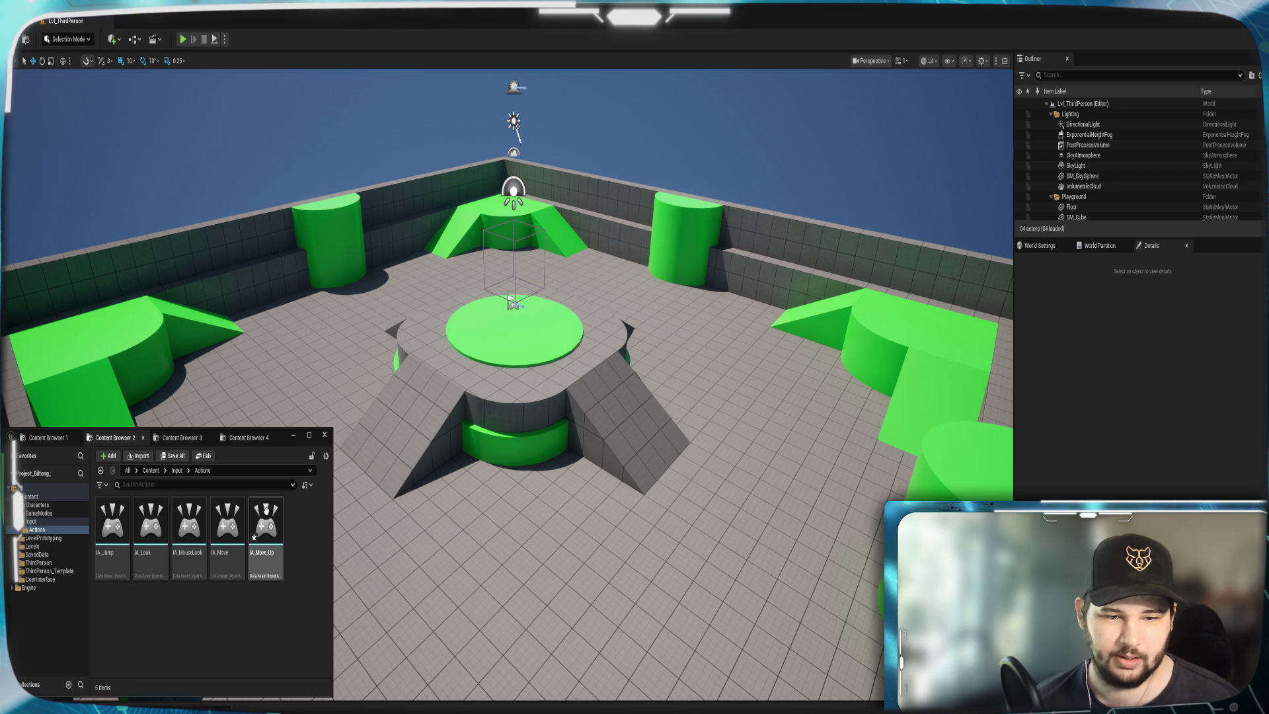
# Open the IA_Move and IA_Move_Up input actions in their editors.
pyautogui.doubleClick(240, 523)
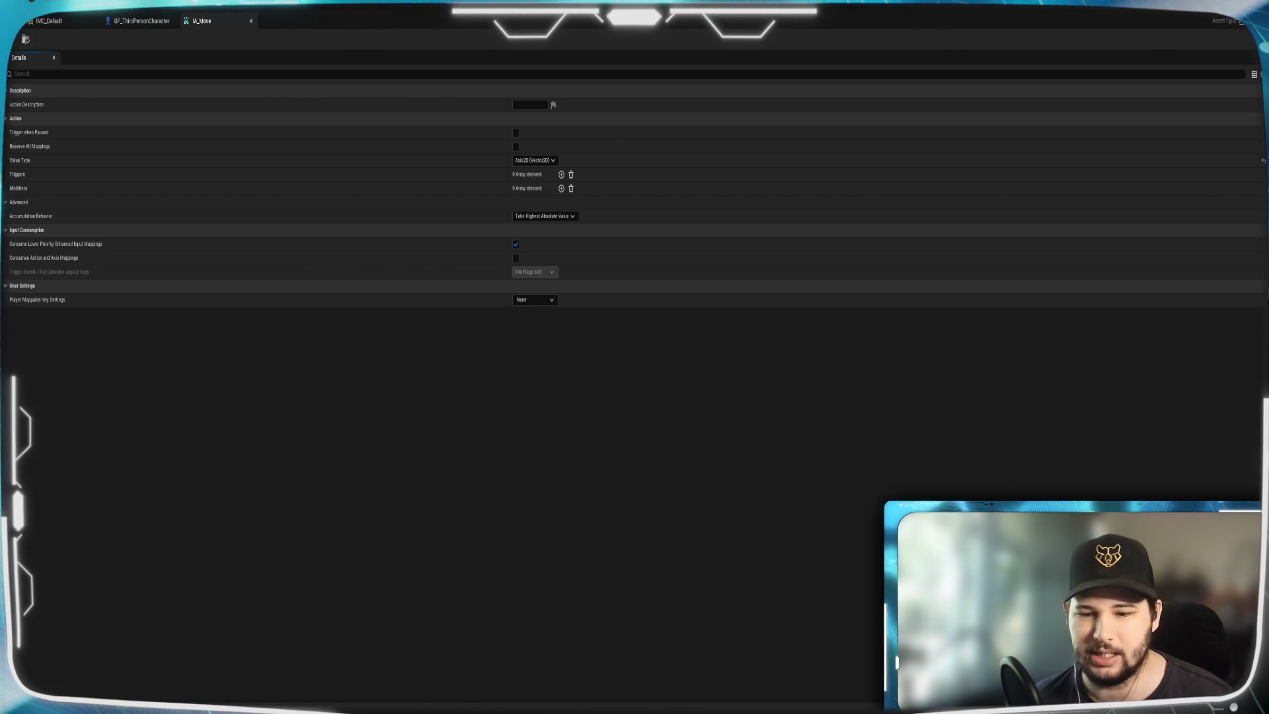
pyautogui.moveTo(587, 707)
pyautogui.click(465, 681)
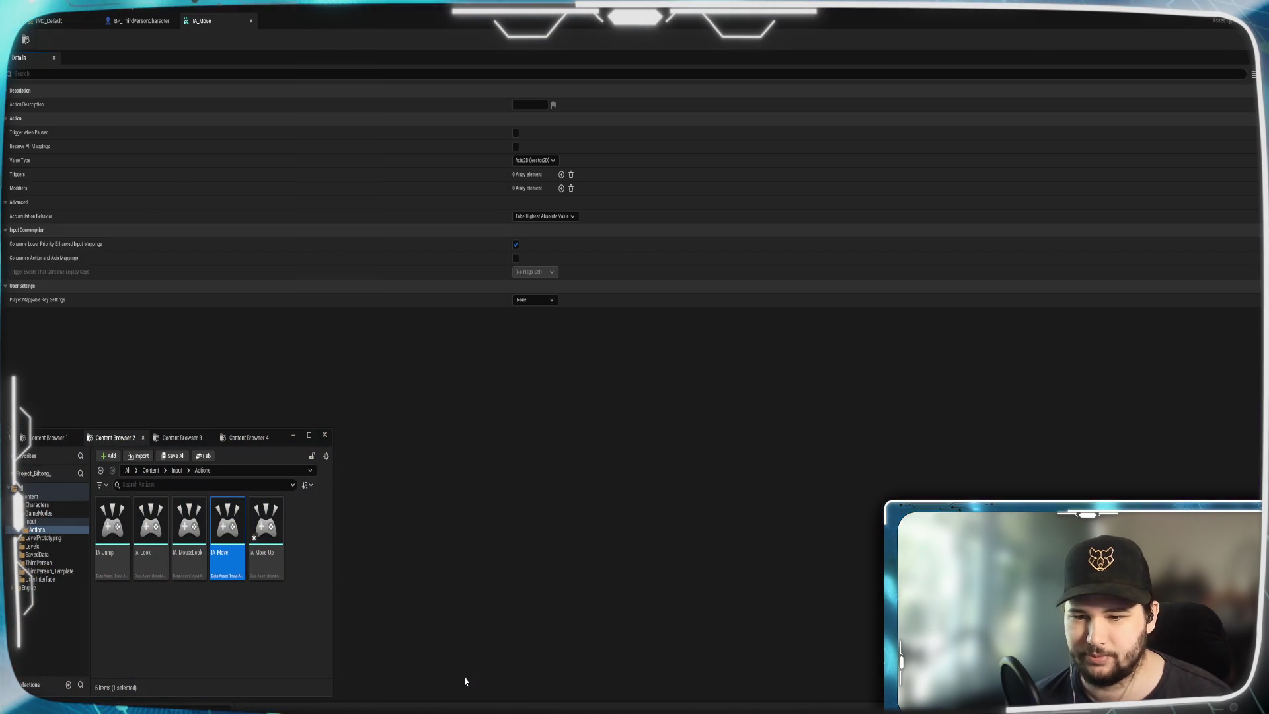
pyautogui.click(156, 603)
pyautogui.doubleClick(265, 522)
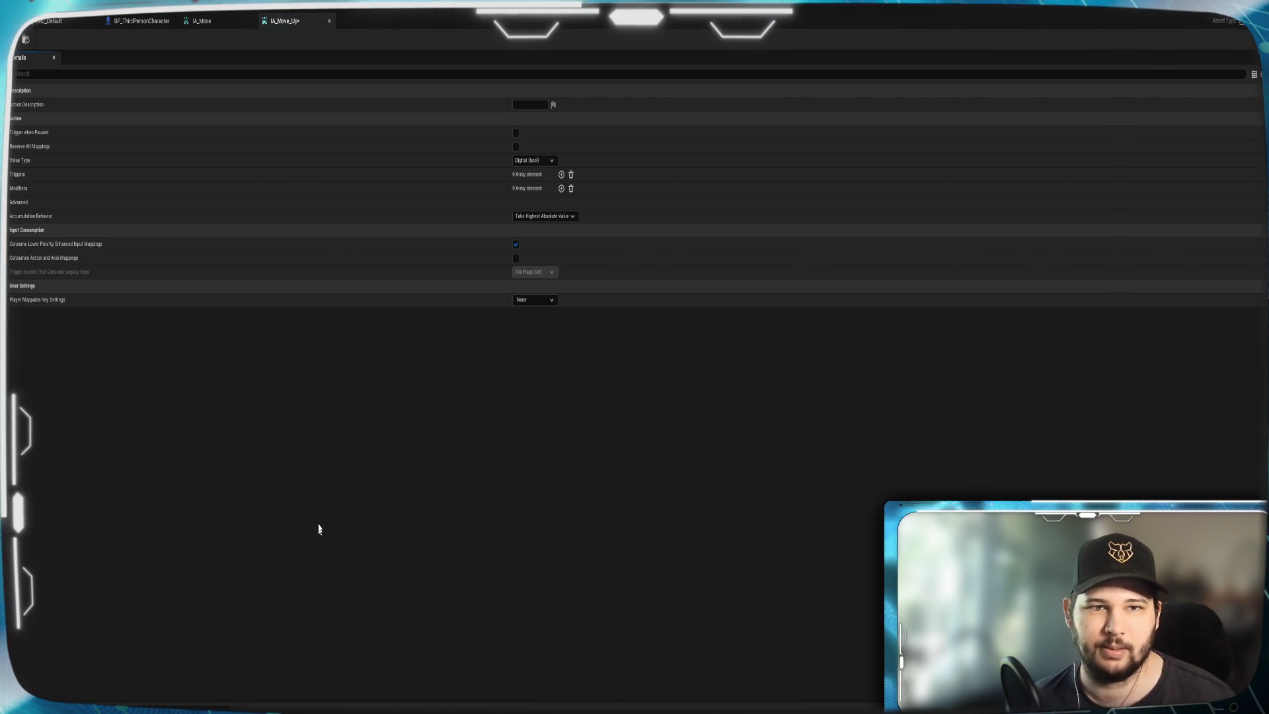
# Check IA_Move's Value Type, then set IA_Move_Up's Value Type to Axis2D (Vector2D).
pyautogui.click(530, 163)
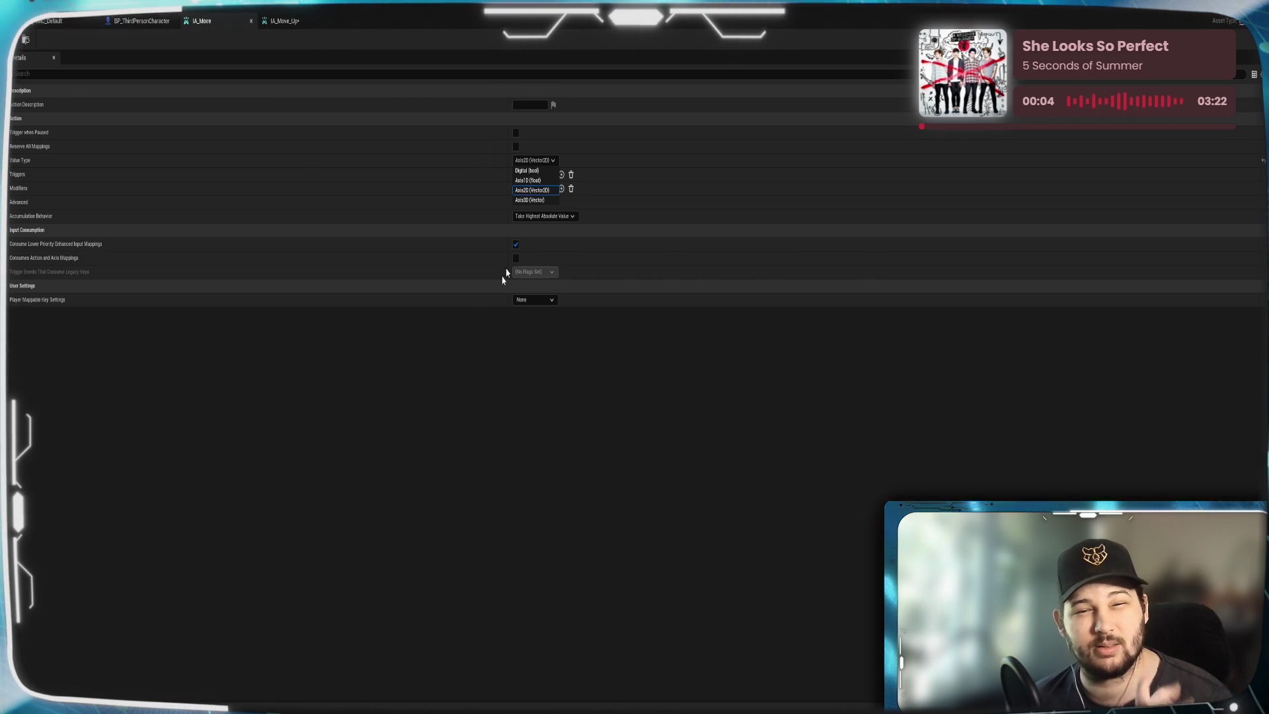
pyautogui.click(474, 370)
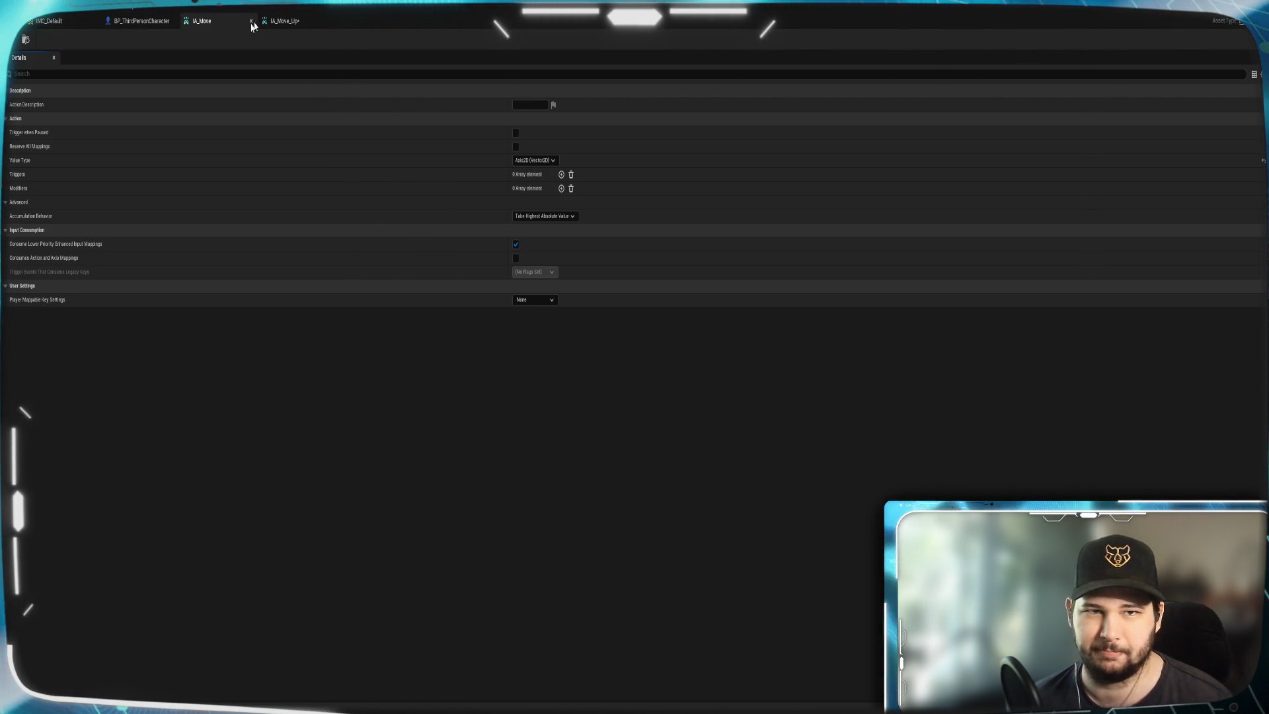
pyautogui.click(284, 21)
pyautogui.click(534, 160)
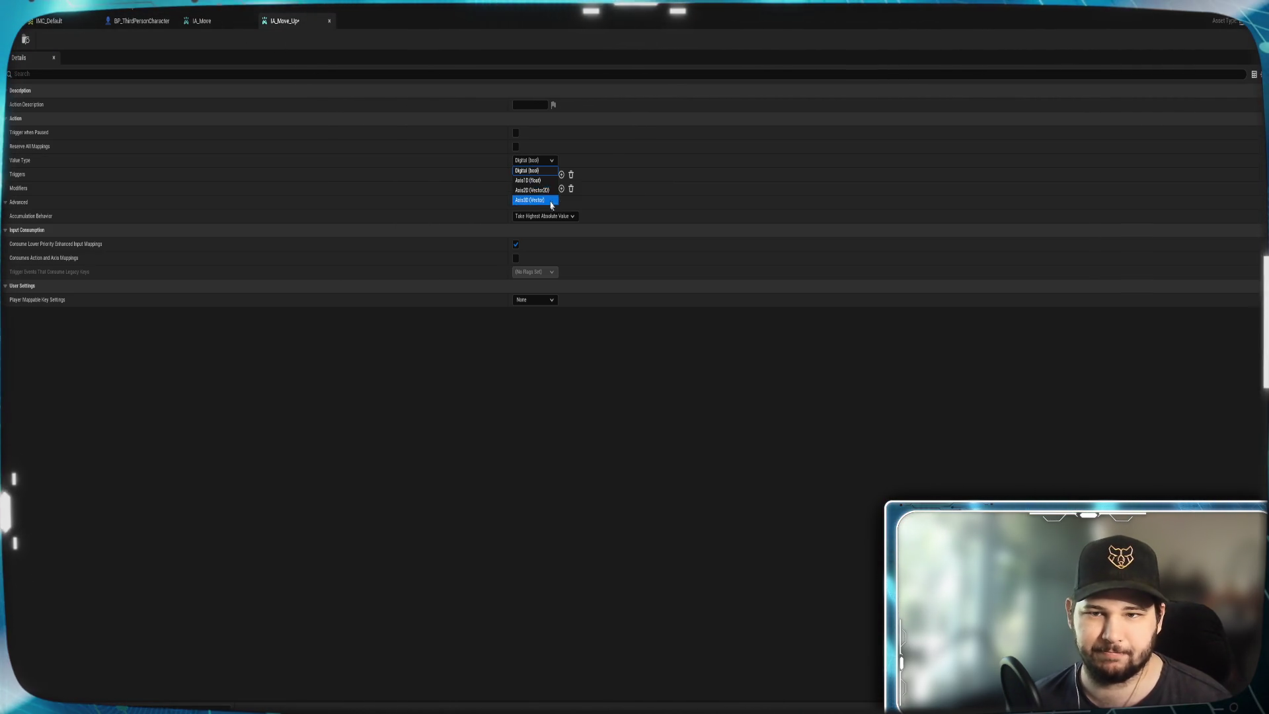
pyautogui.click(534, 190)
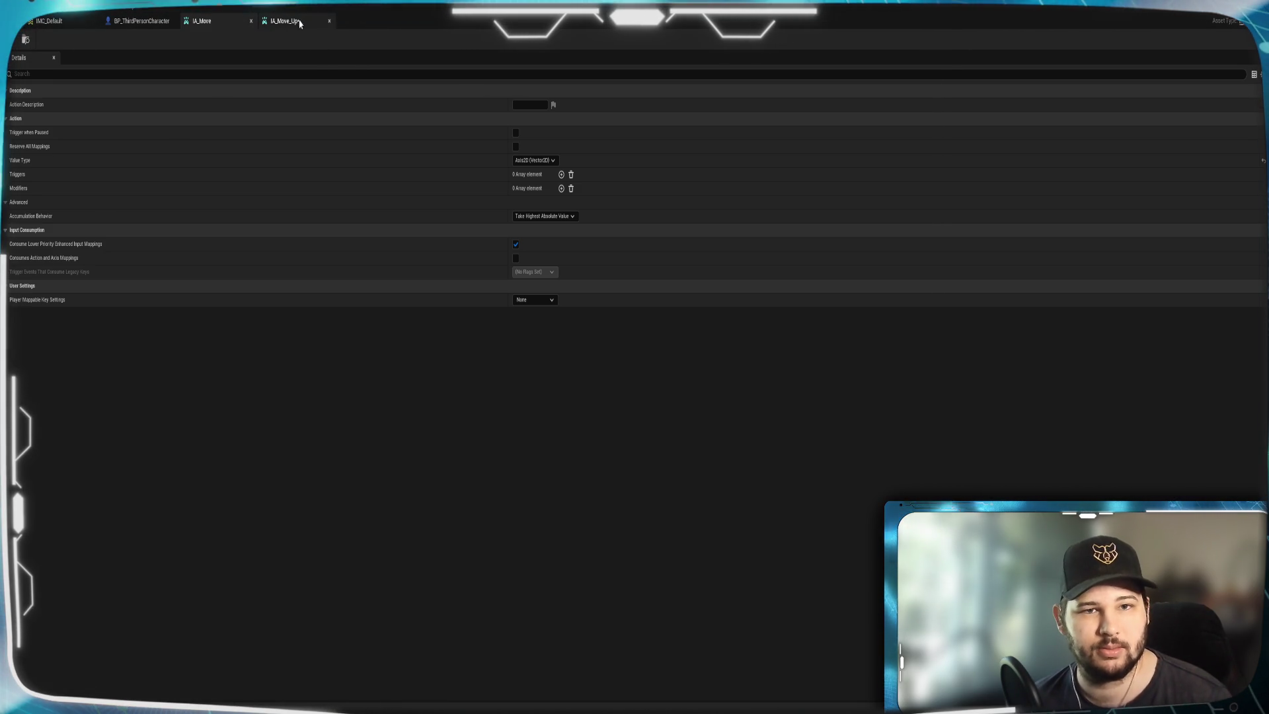
# Bring the Content Browser forward and select the IA_Move_Up asset.
pyautogui.click(229, 24)
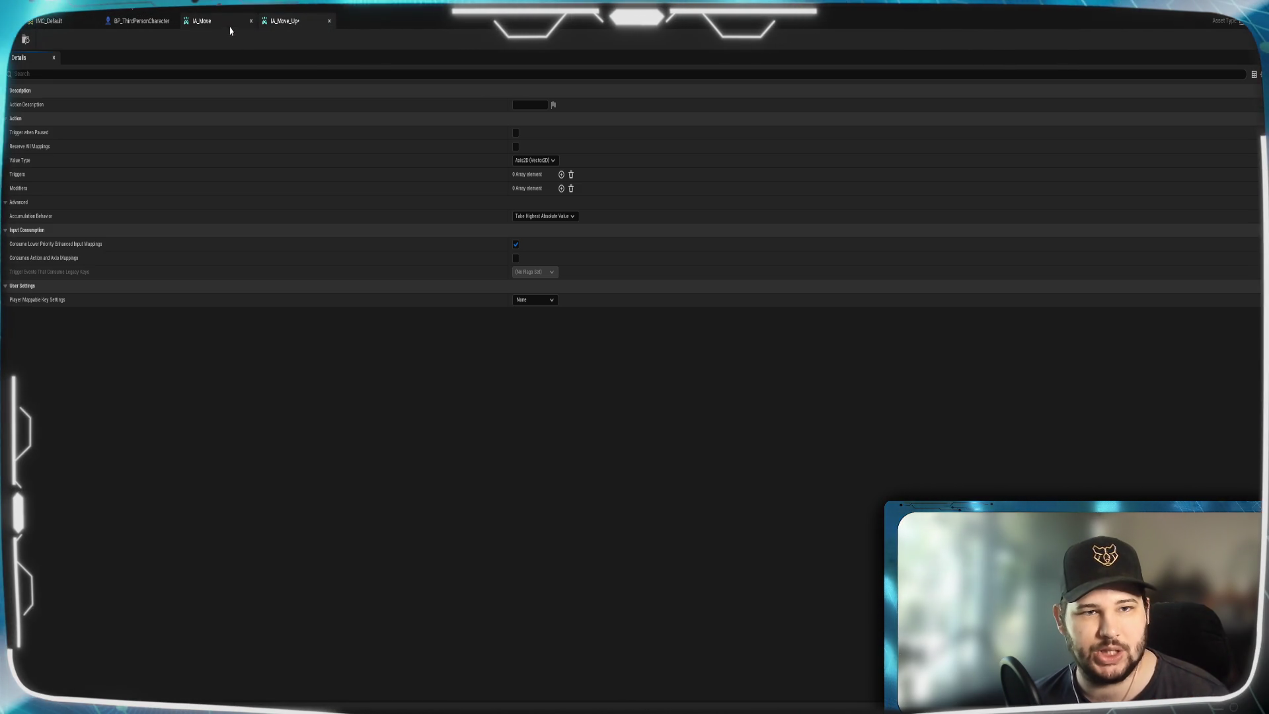
pyautogui.click(284, 21)
pyautogui.moveTo(587, 711)
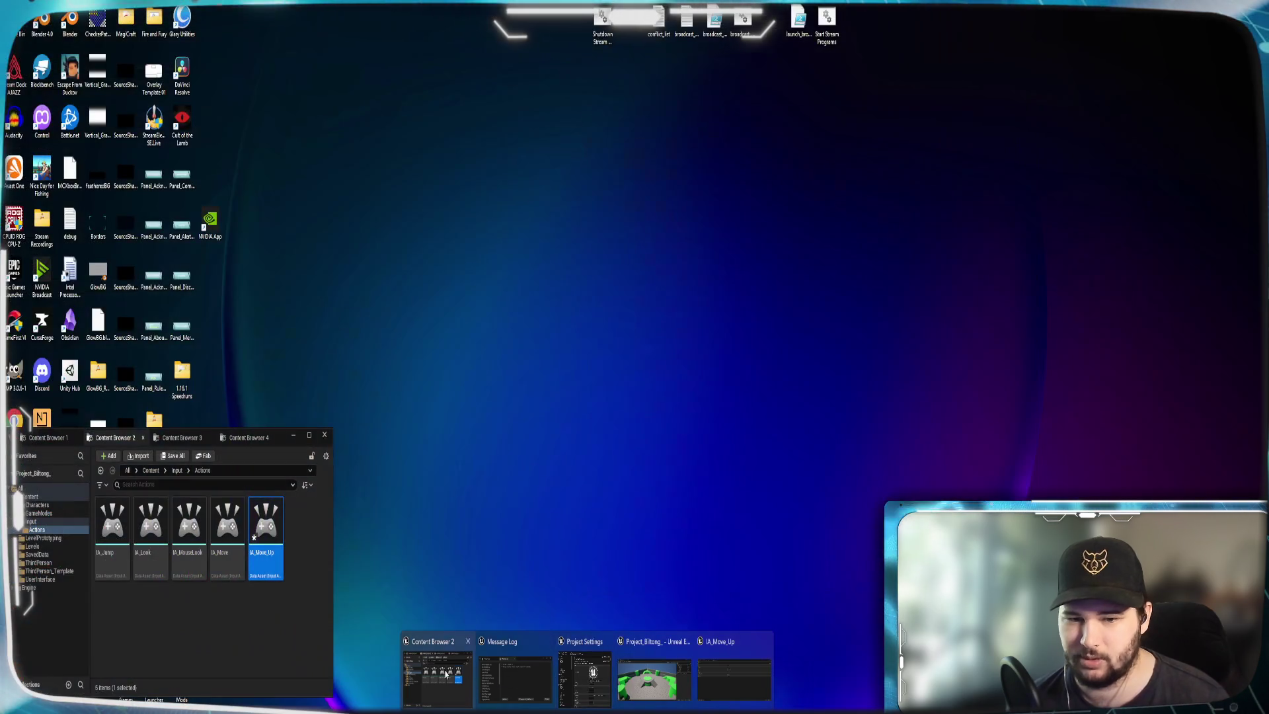
pyautogui.click(437, 674)
pyautogui.click(267, 558)
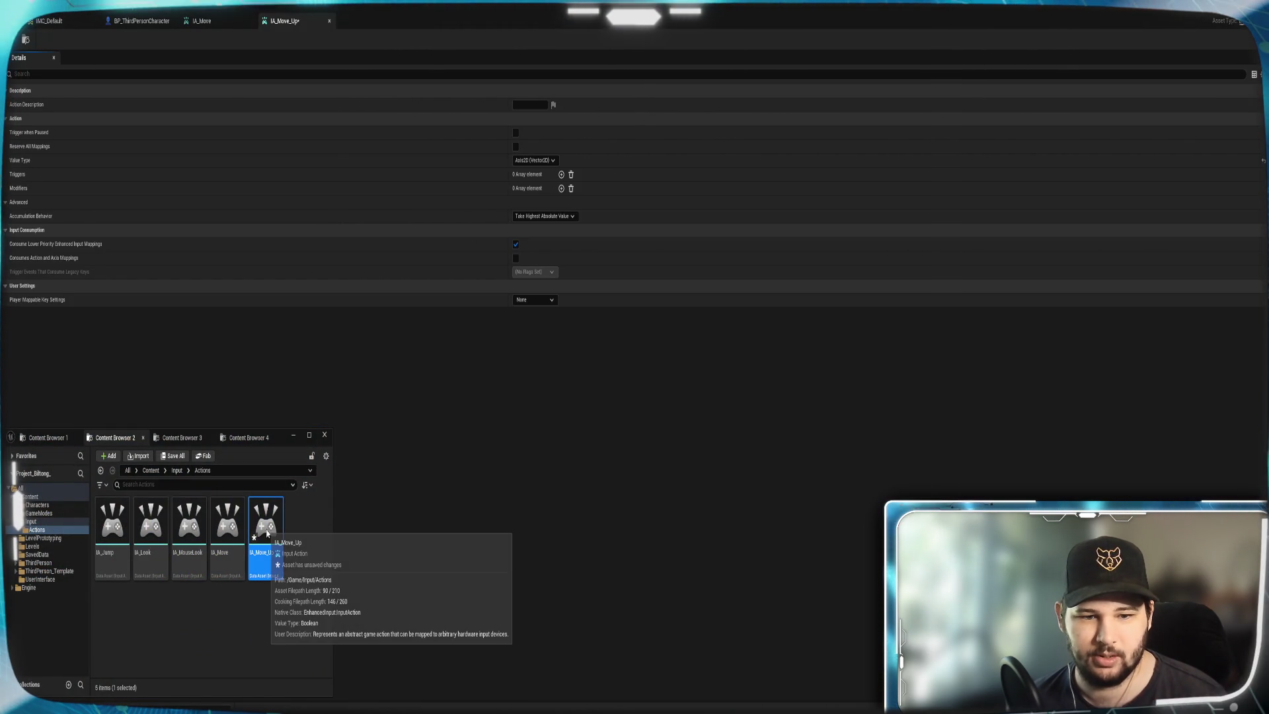
# Duplicate IA_Move_Up and name the copy IA_Move_Down.
pyautogui.rightClick(266, 528)
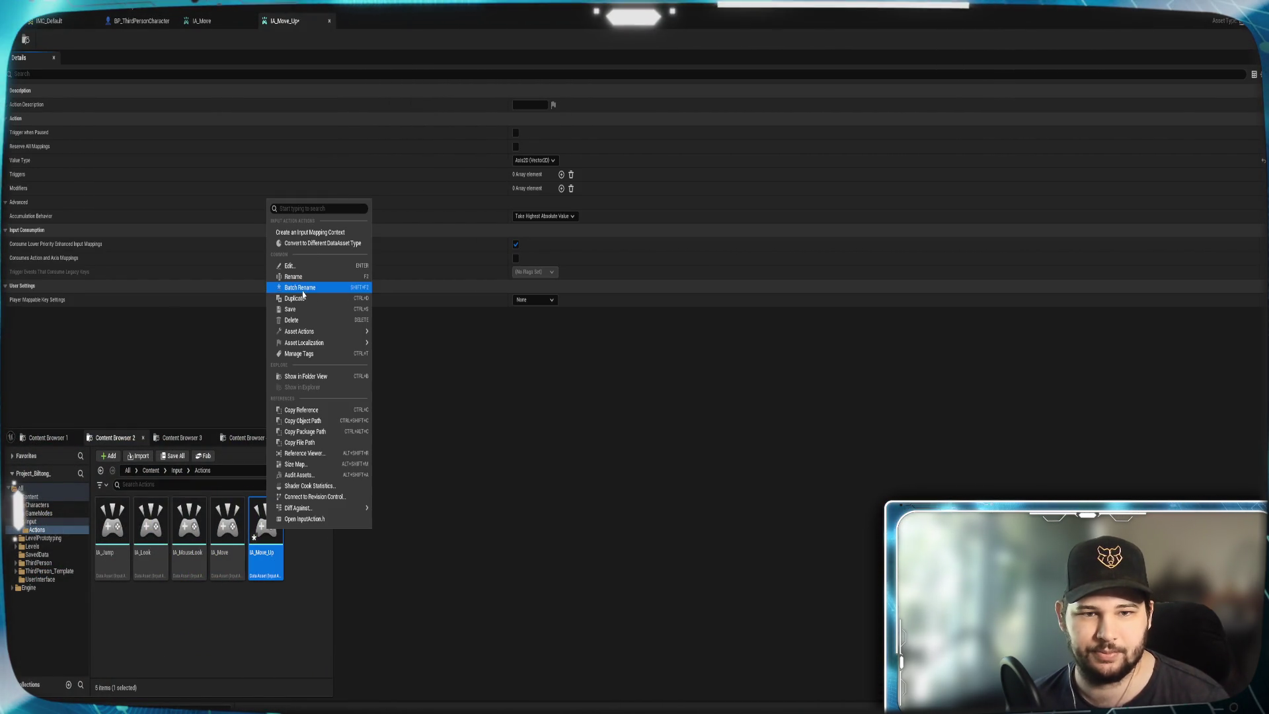
pyautogui.press('Escape')
pyautogui.hotkey('ctrl', 'd')
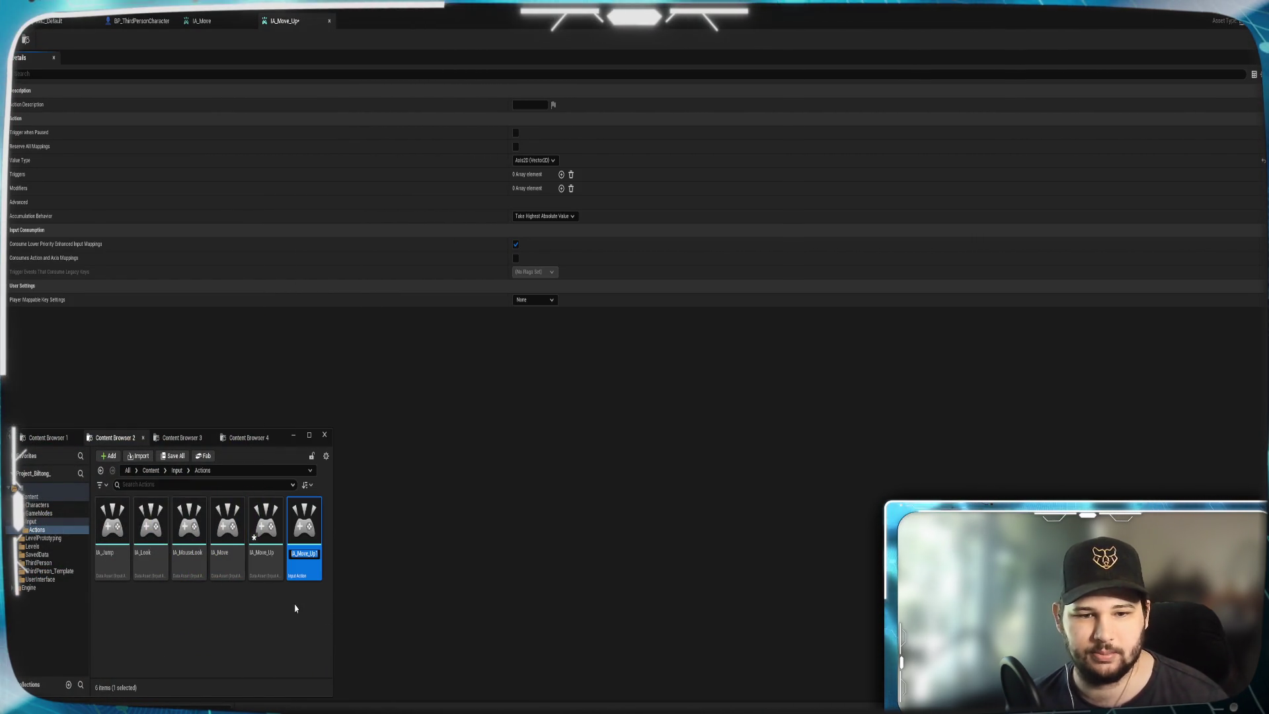
pyautogui.write('IA_Move_')
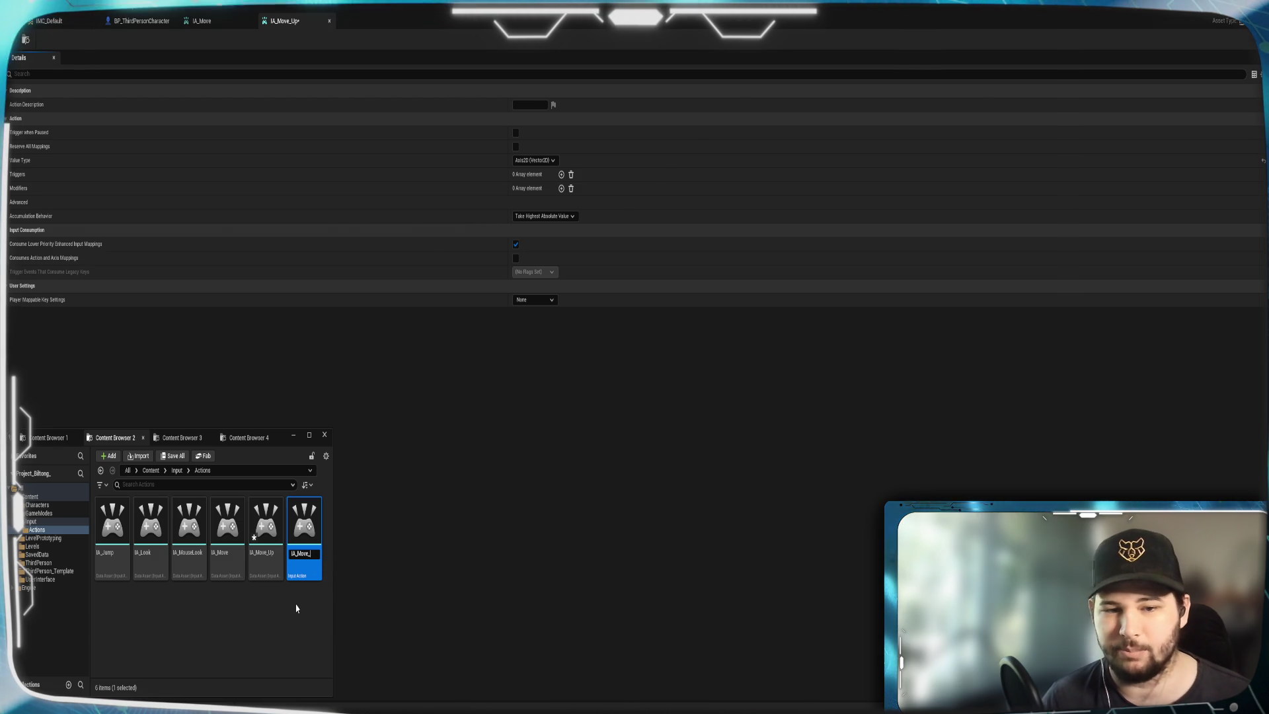
pyautogui.press('Return')
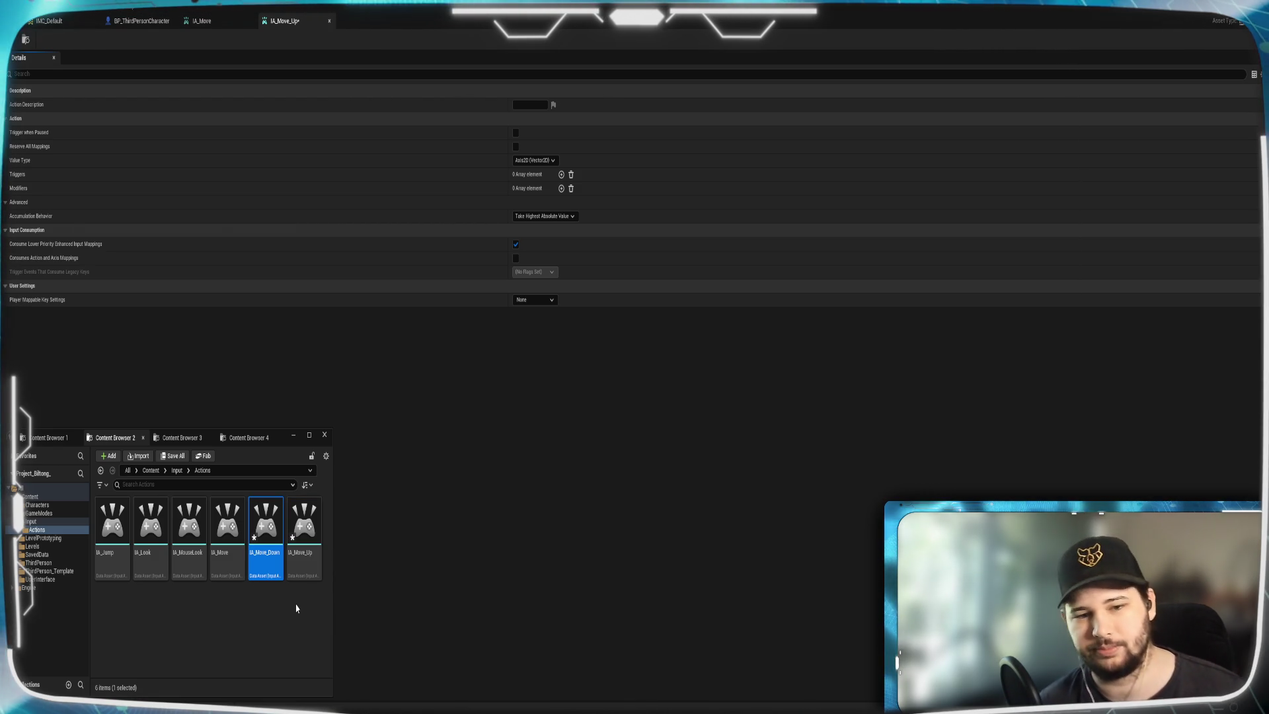
# Make two more duplicates named IA_Move_Left and IA_Move_Right.
pyautogui.hotkey('ctrl', 'd')
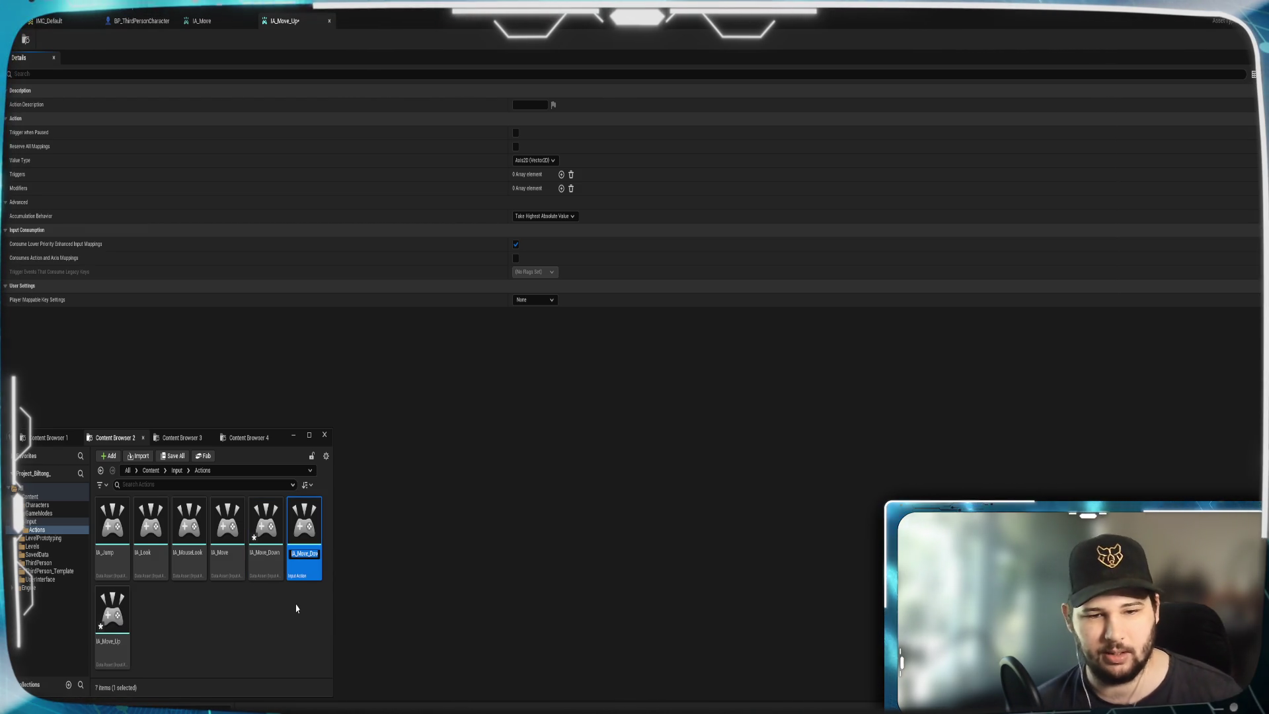
pyautogui.press('BackSpace')
pyautogui.press('BackSpace')
pyautogui.press('BackSpace')
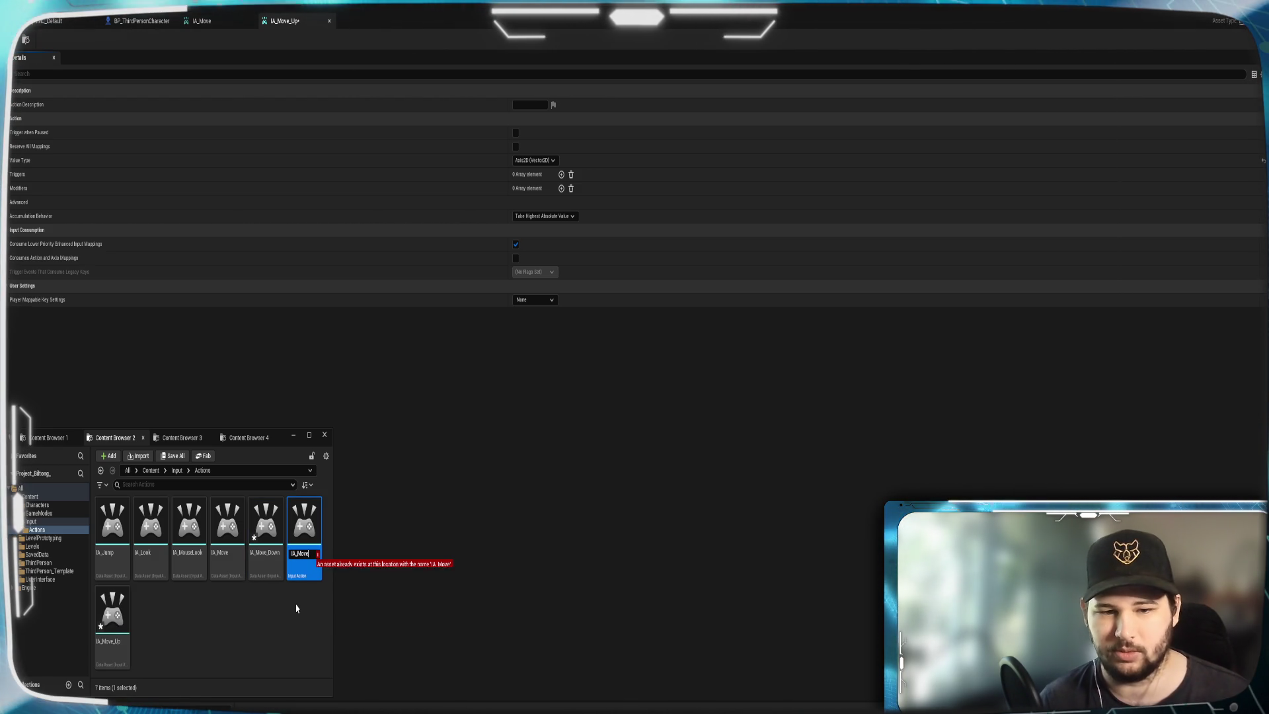
pyautogui.write('_Left')
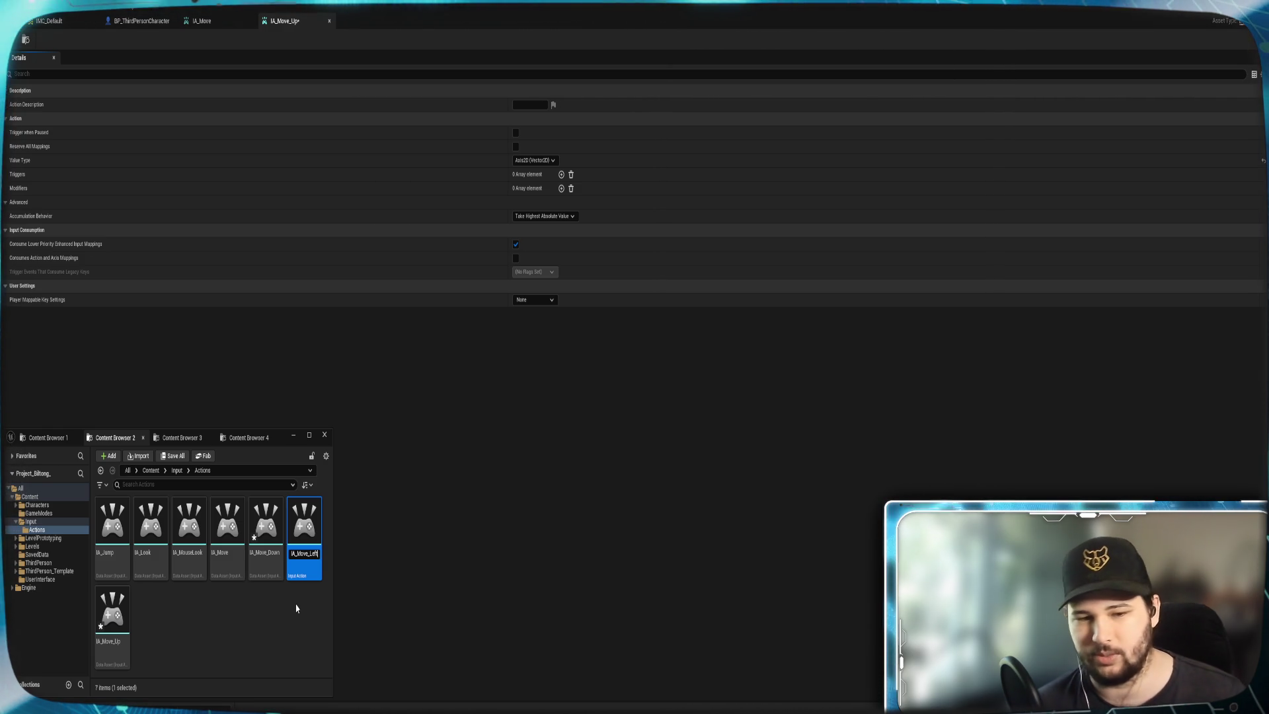
pyautogui.press('Return')
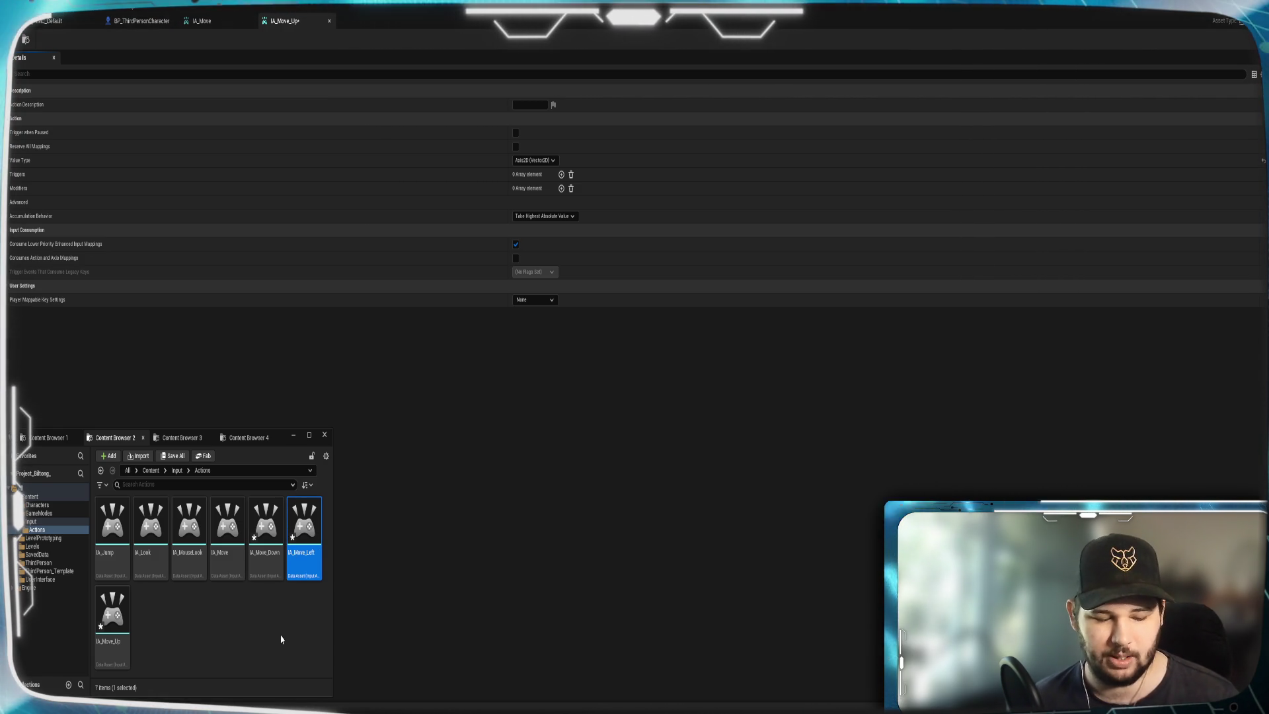
pyautogui.hotkey('ctrl', 'd')
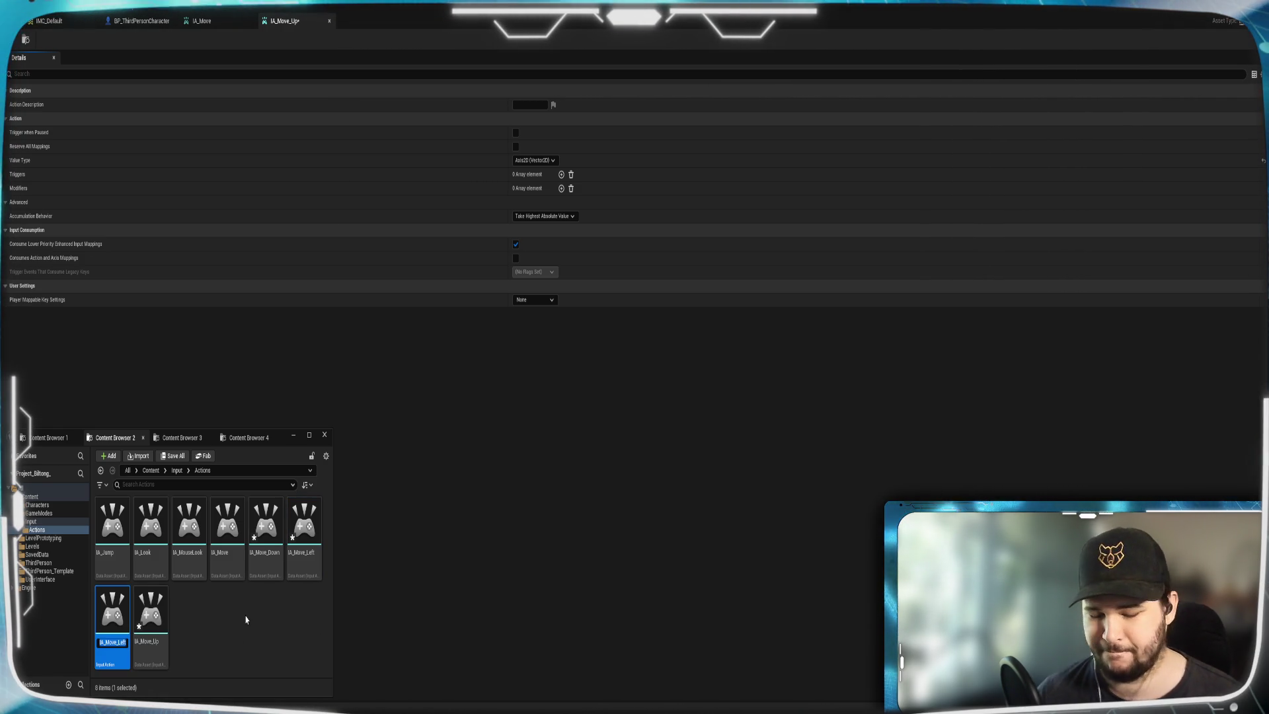
pyautogui.press('Right')
pyautogui.press('BackSpace')
pyautogui.press('BackSpace')
pyautogui.press('BackSpace')
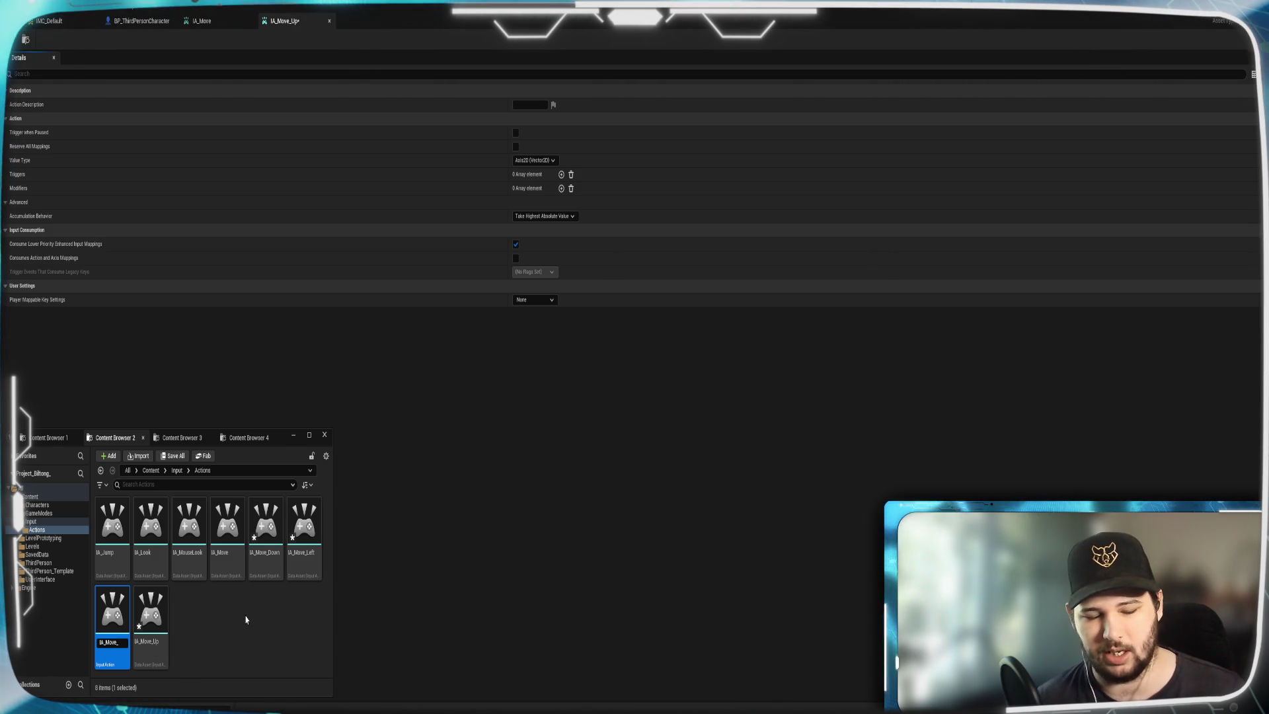
pyautogui.write('Right')
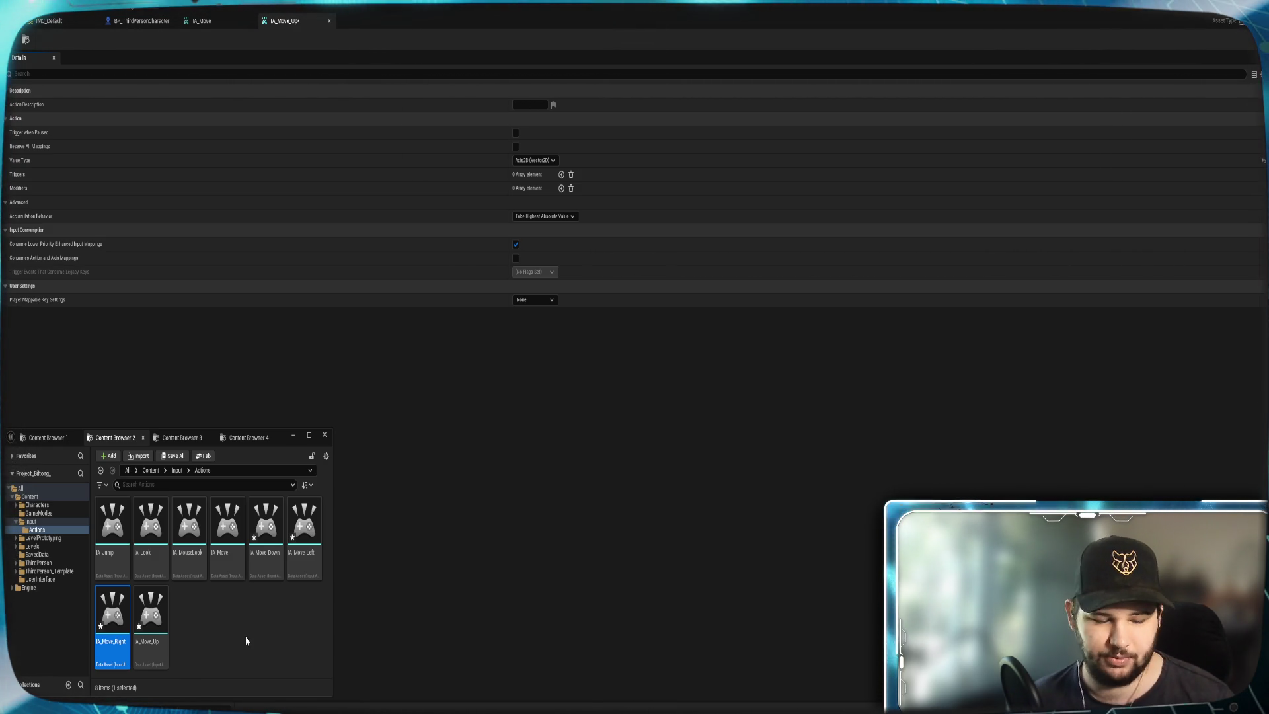
# Rename the IA_Move asset to IA_Move_Thumbstick and close the floating Content Browser.
pyautogui.click(177, 654)
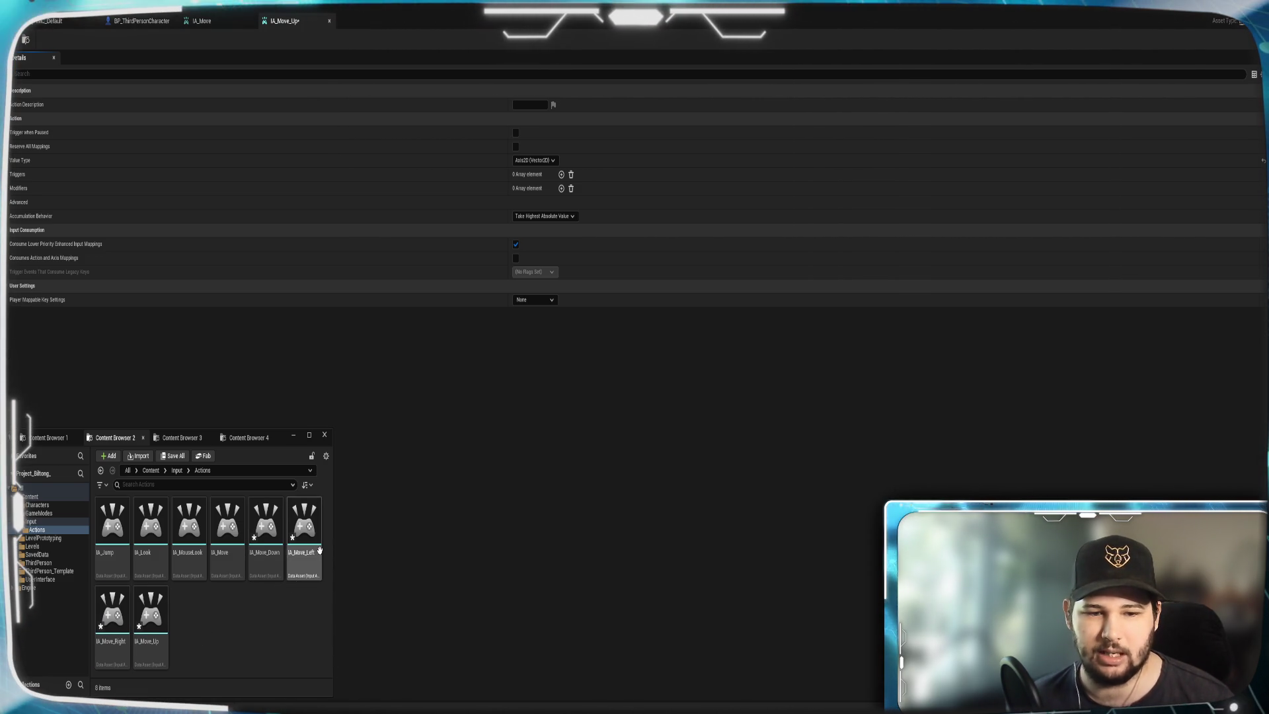
pyautogui.rightClick(225, 569)
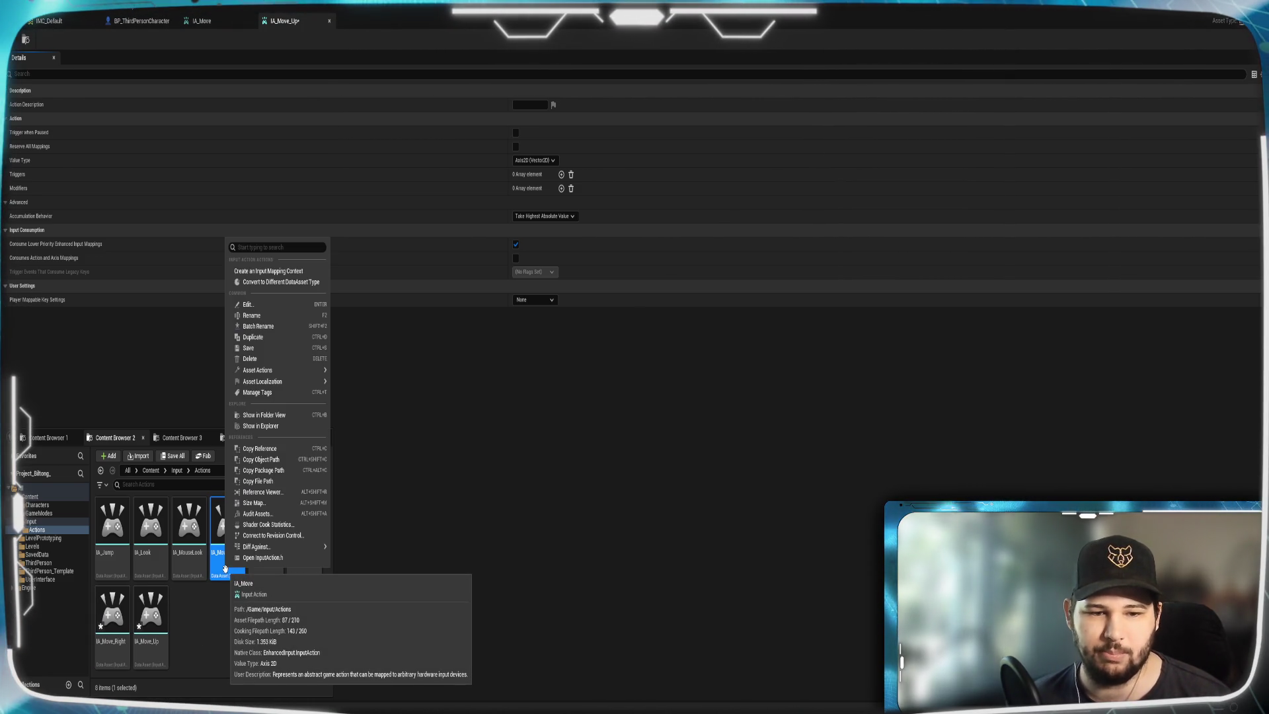
pyautogui.click(257, 317)
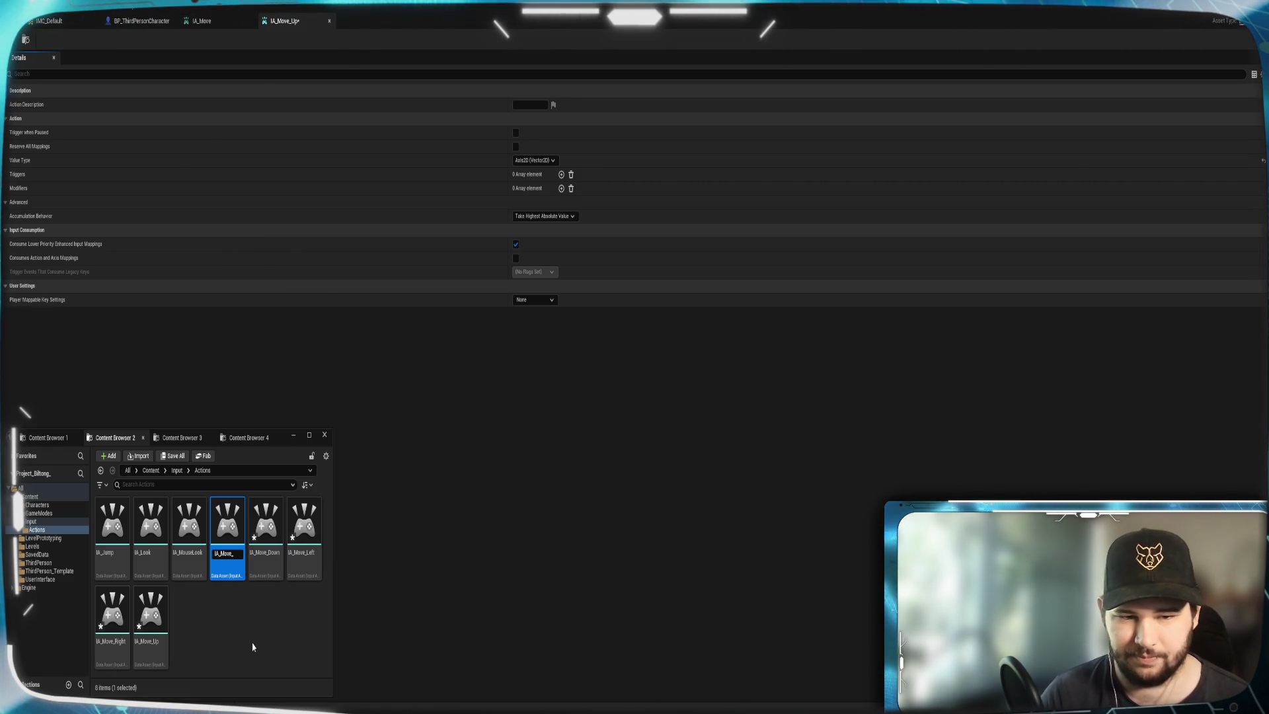
pyautogui.write('bstick')
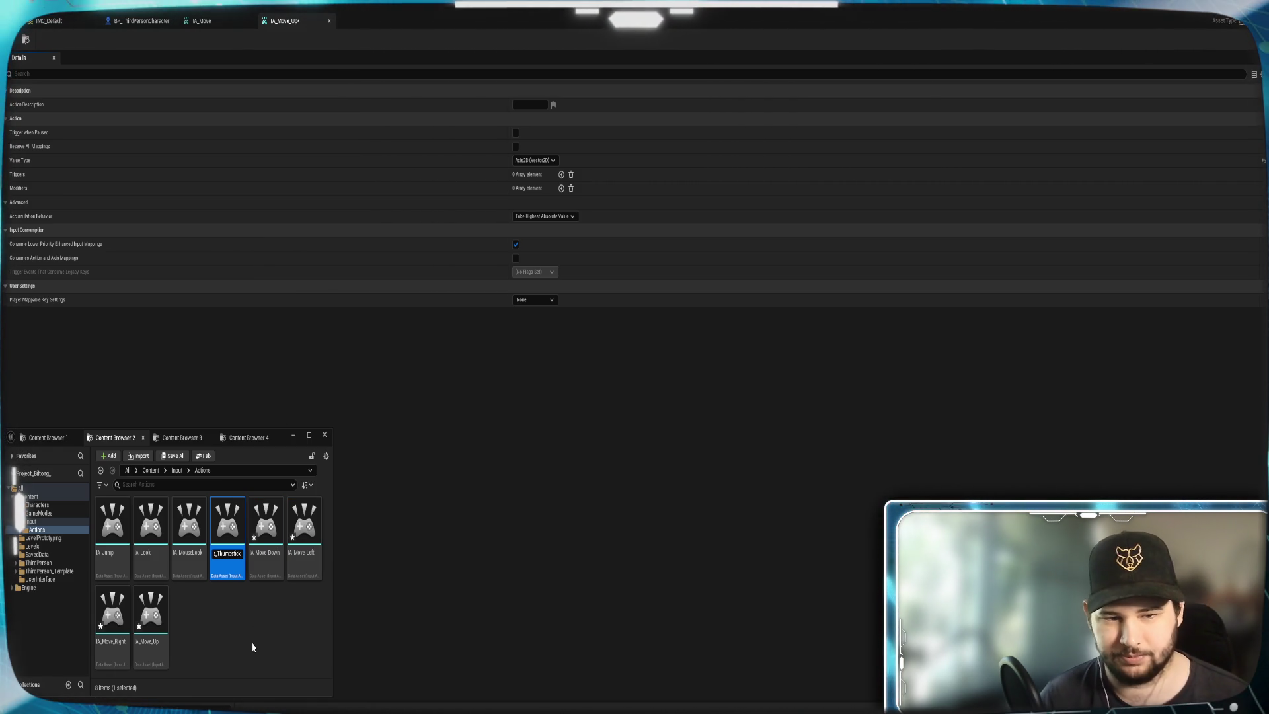
pyautogui.press('Return')
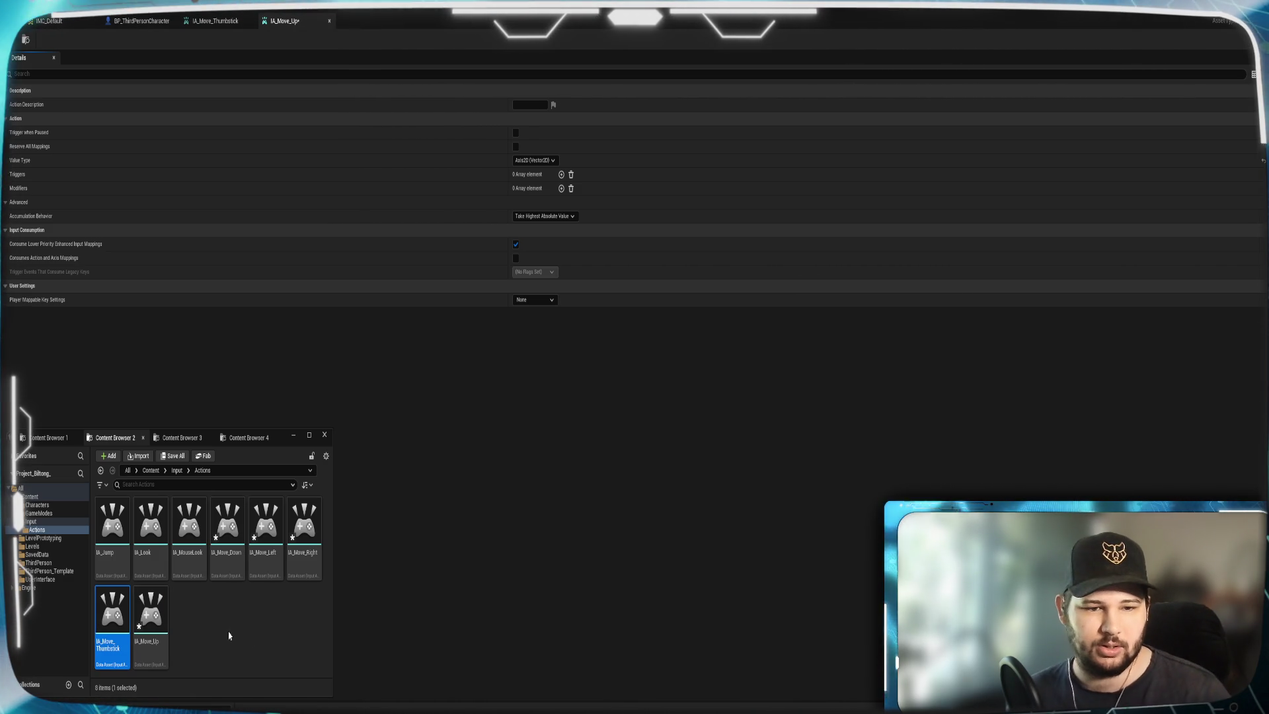
pyautogui.click(208, 632)
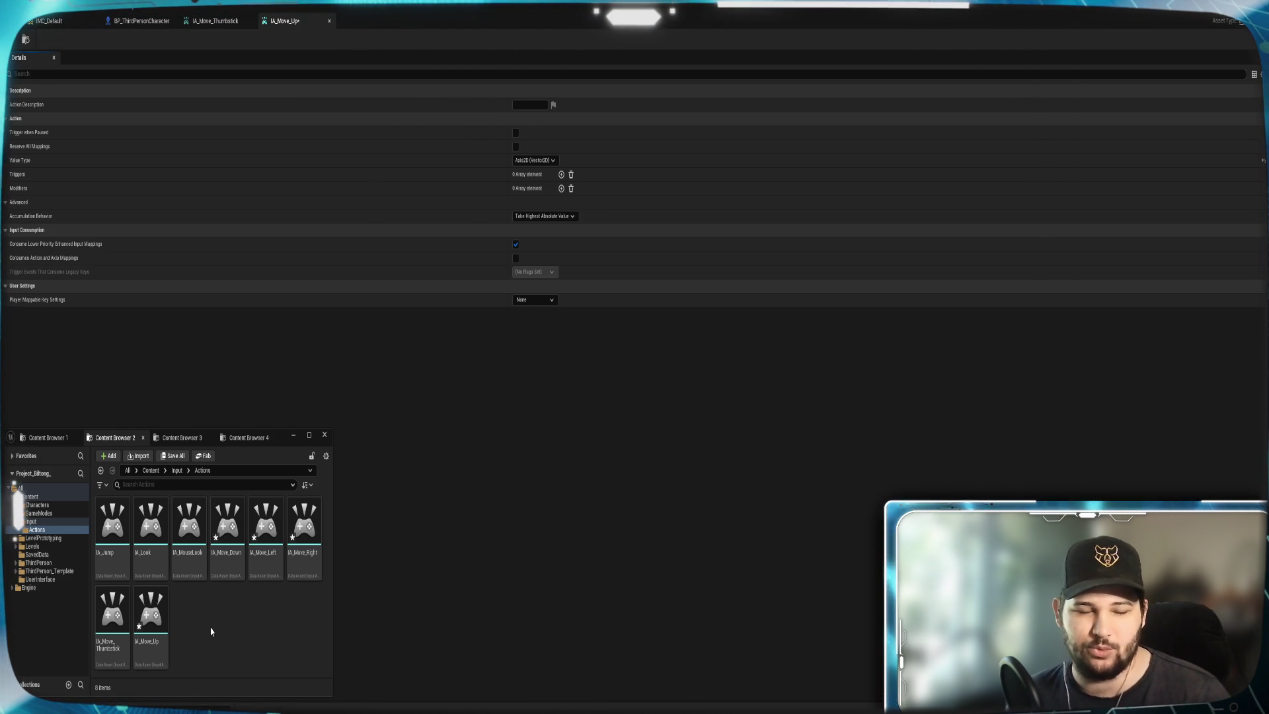
pyautogui.hotkey('ctrl', 'space')
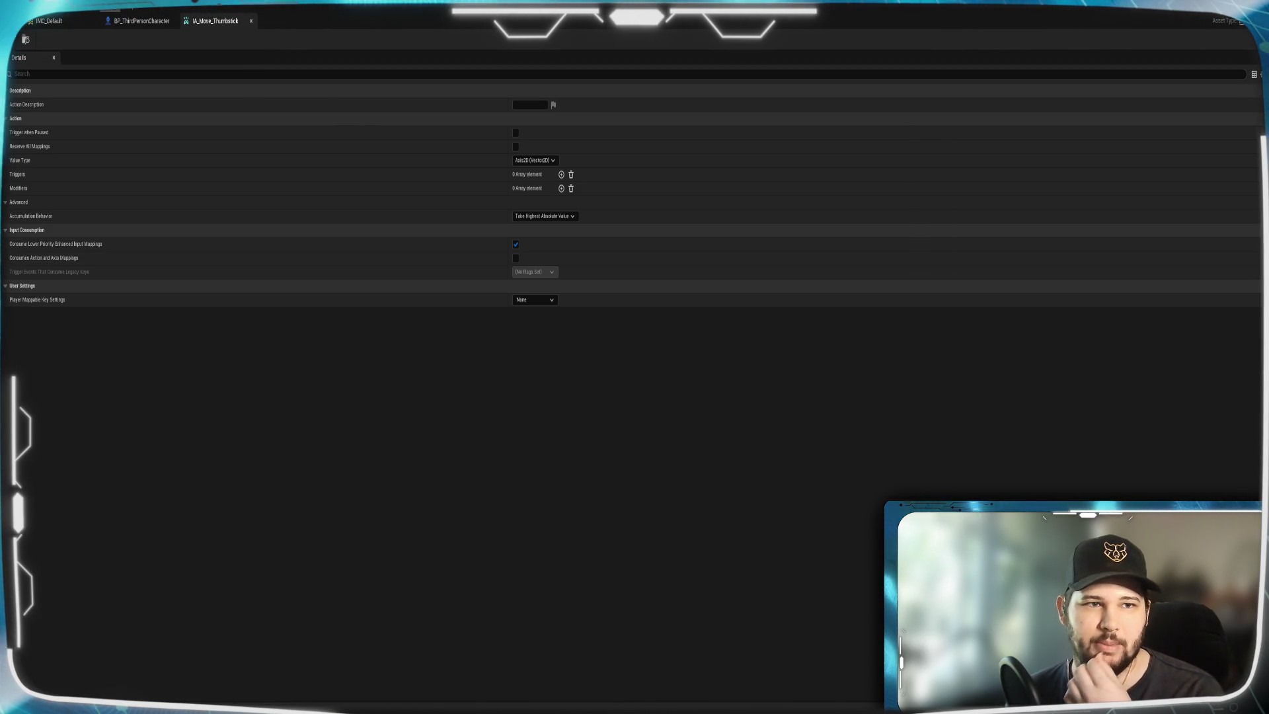
# Switch to the IMC_Default tab to see its mapping list.
pyautogui.click(49, 21)
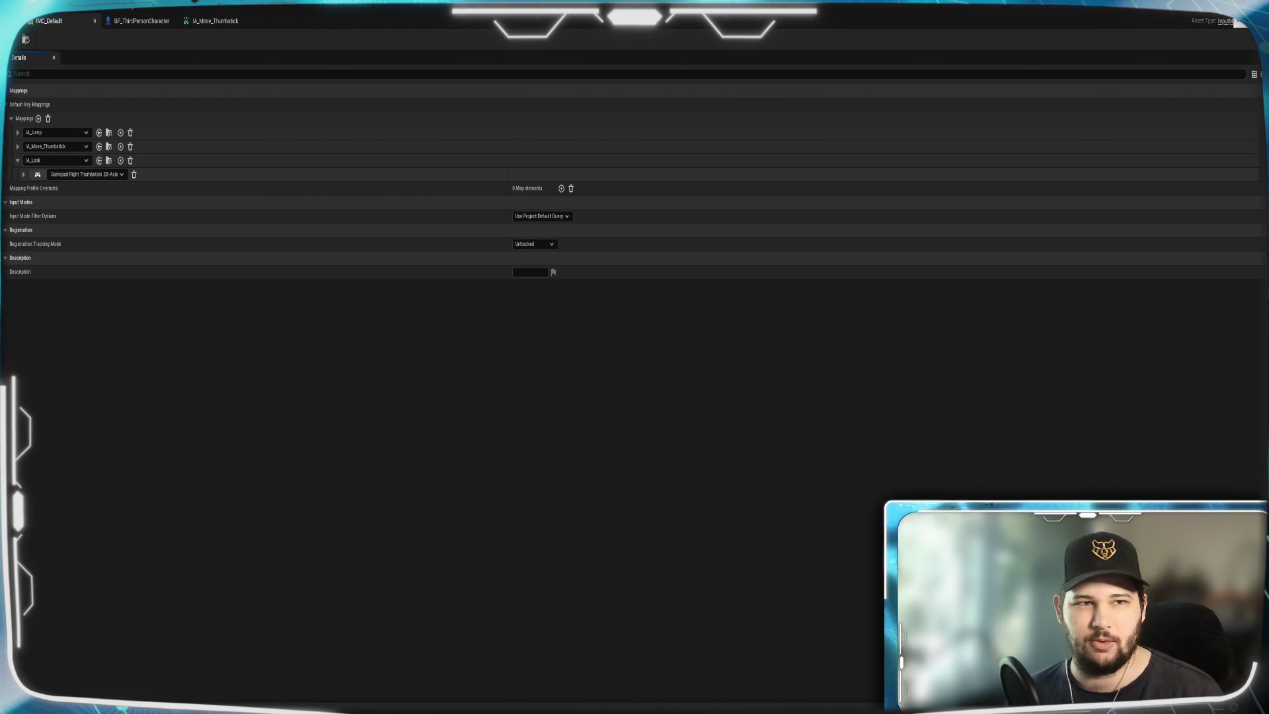
# In IMC_Default, expand the IA_Move_Thumbstick mapping to review its bound keys.
pyautogui.click(138, 20)
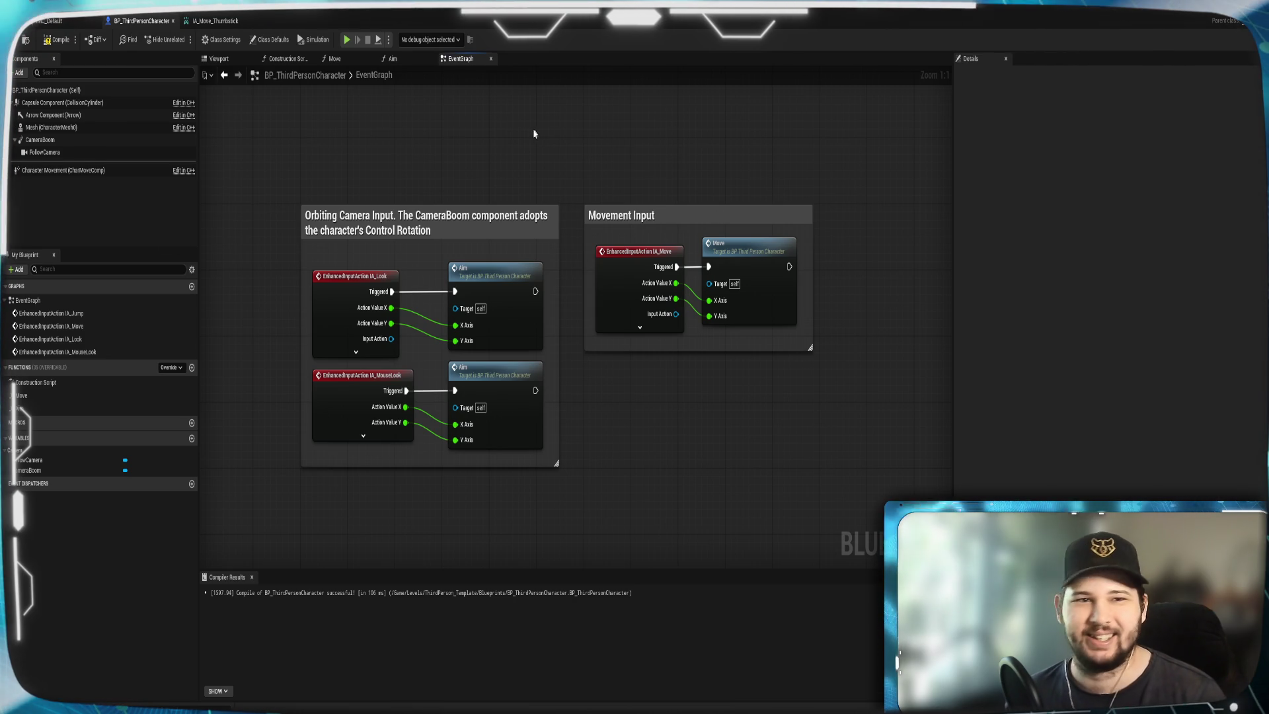
pyautogui.click(48, 22)
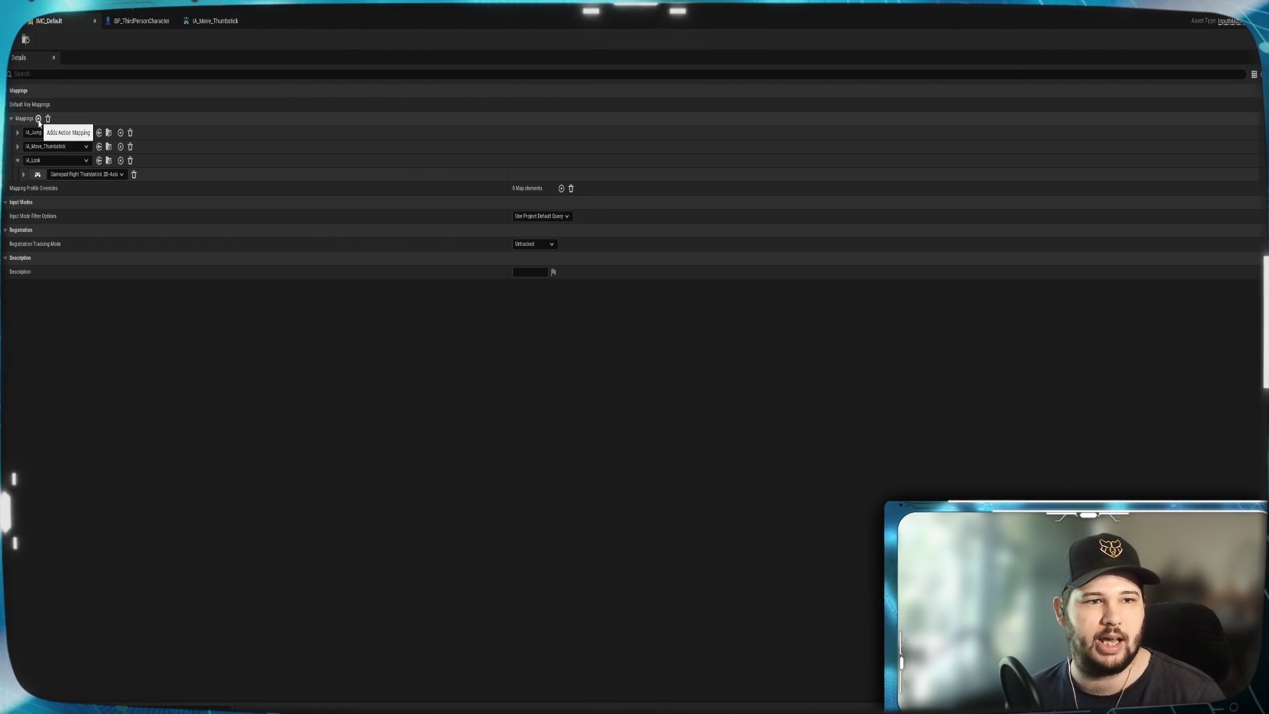
pyautogui.click(87, 147)
pyautogui.click(147, 226)
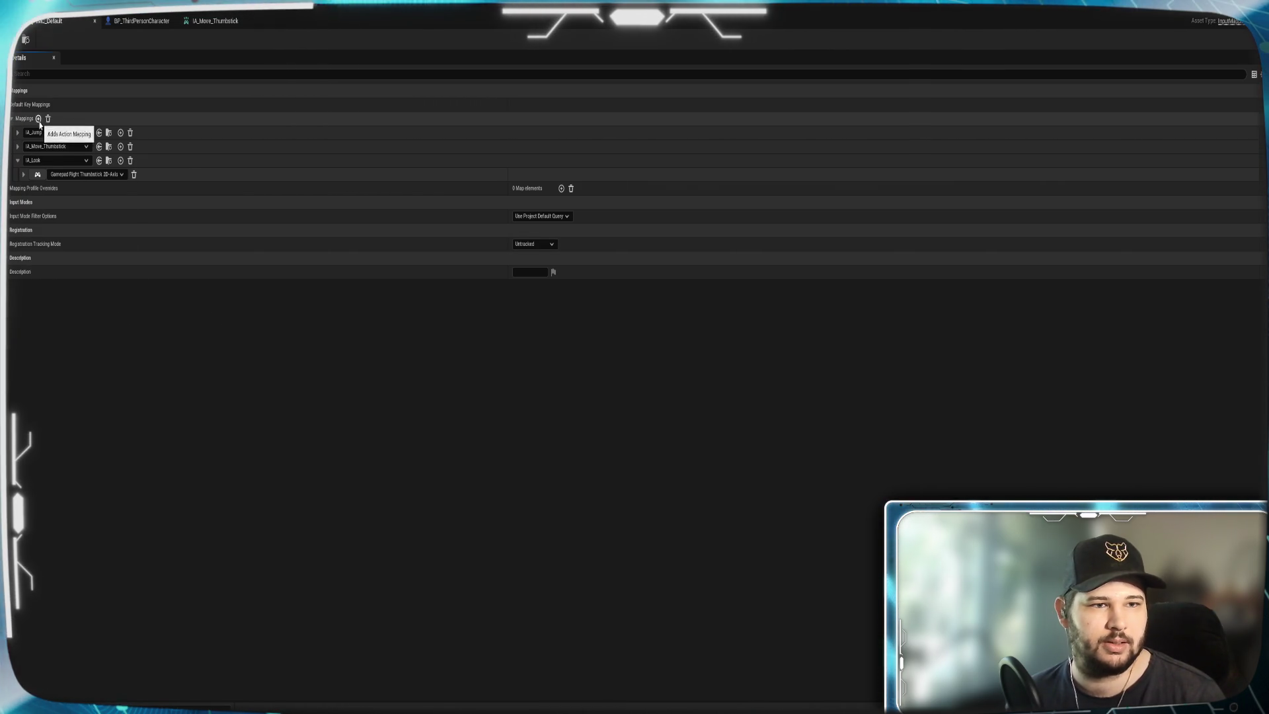
pyautogui.rightClick(168, 145)
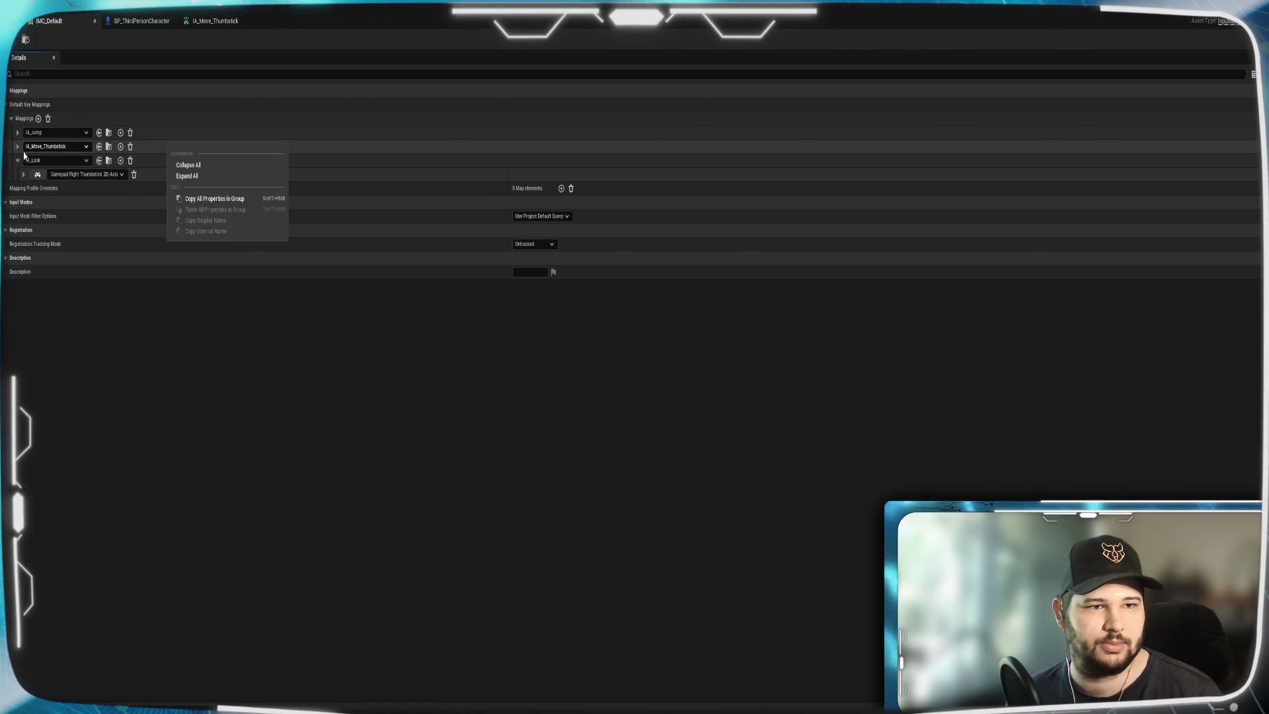
pyautogui.click(140, 150)
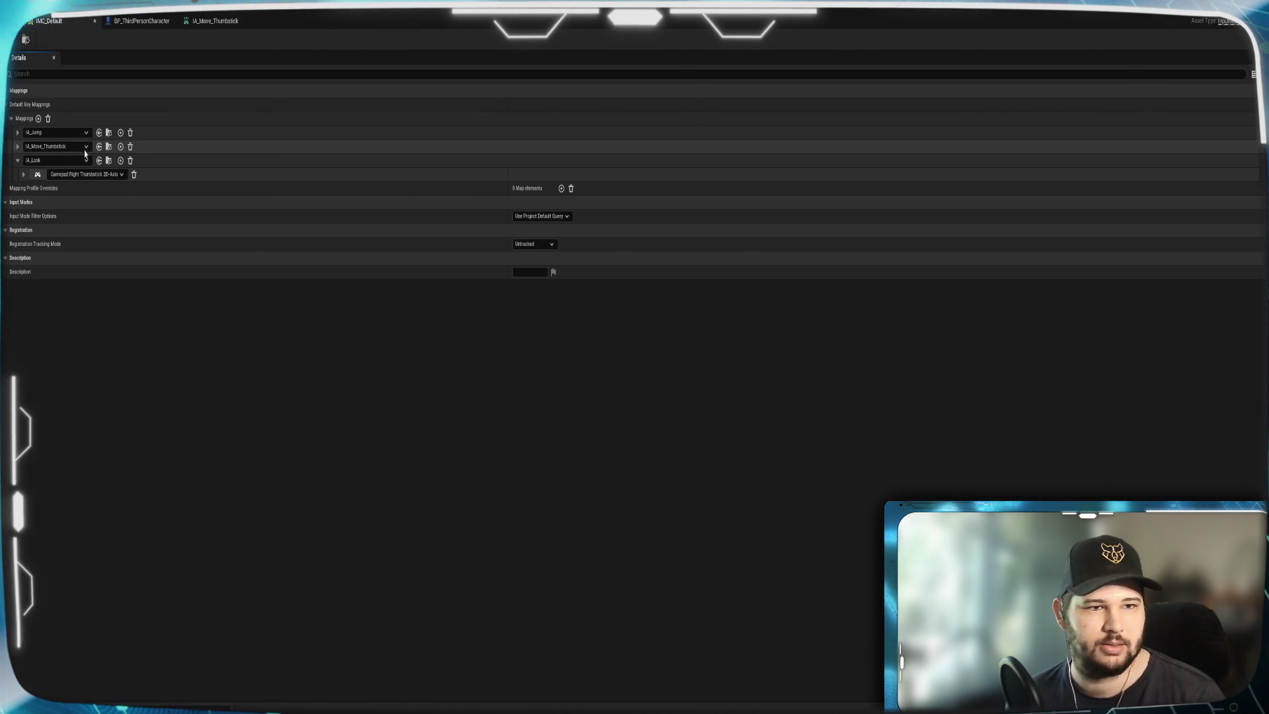
pyautogui.doubleClick(46, 151)
pyautogui.click(46, 148)
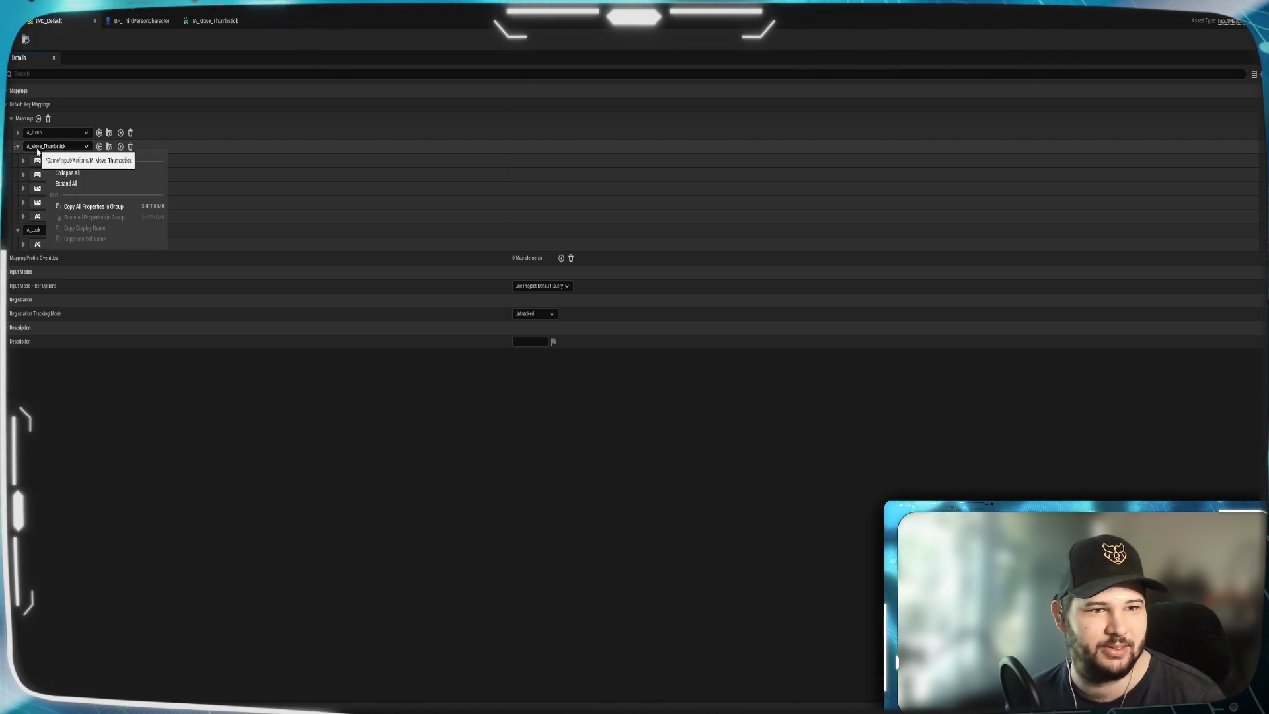
pyautogui.click(48, 149)
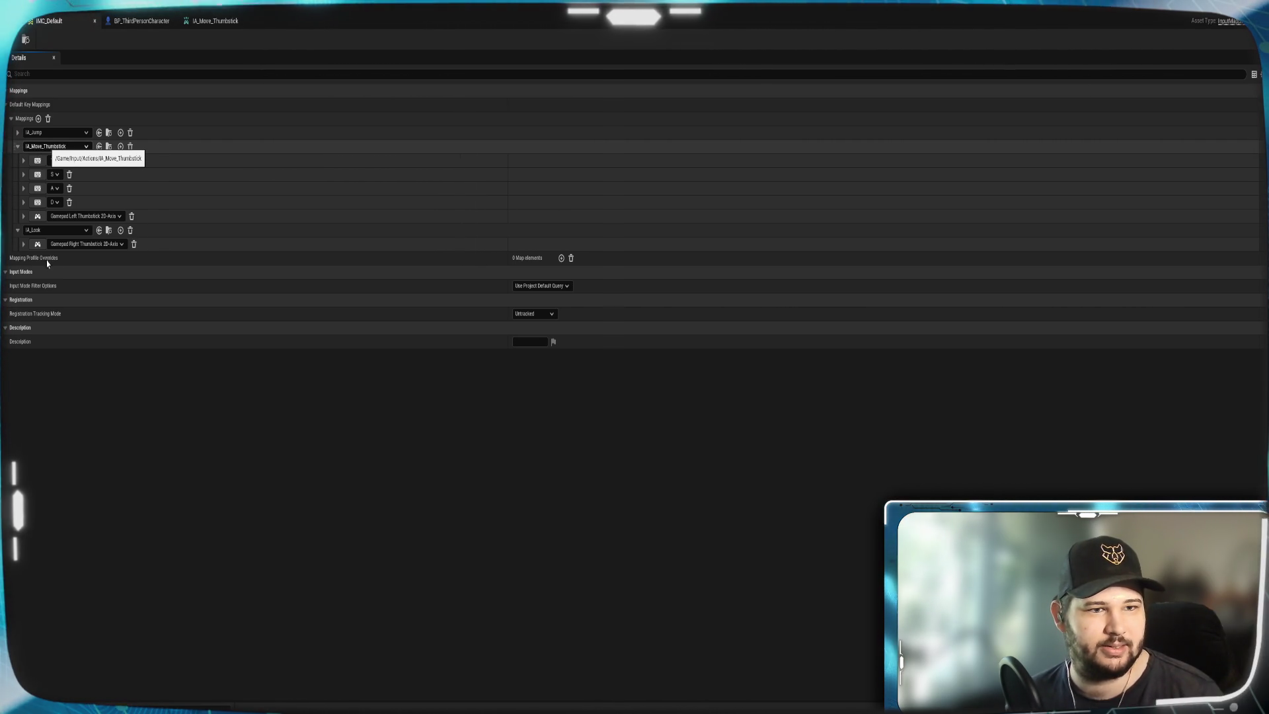
pyautogui.rightClick(47, 149)
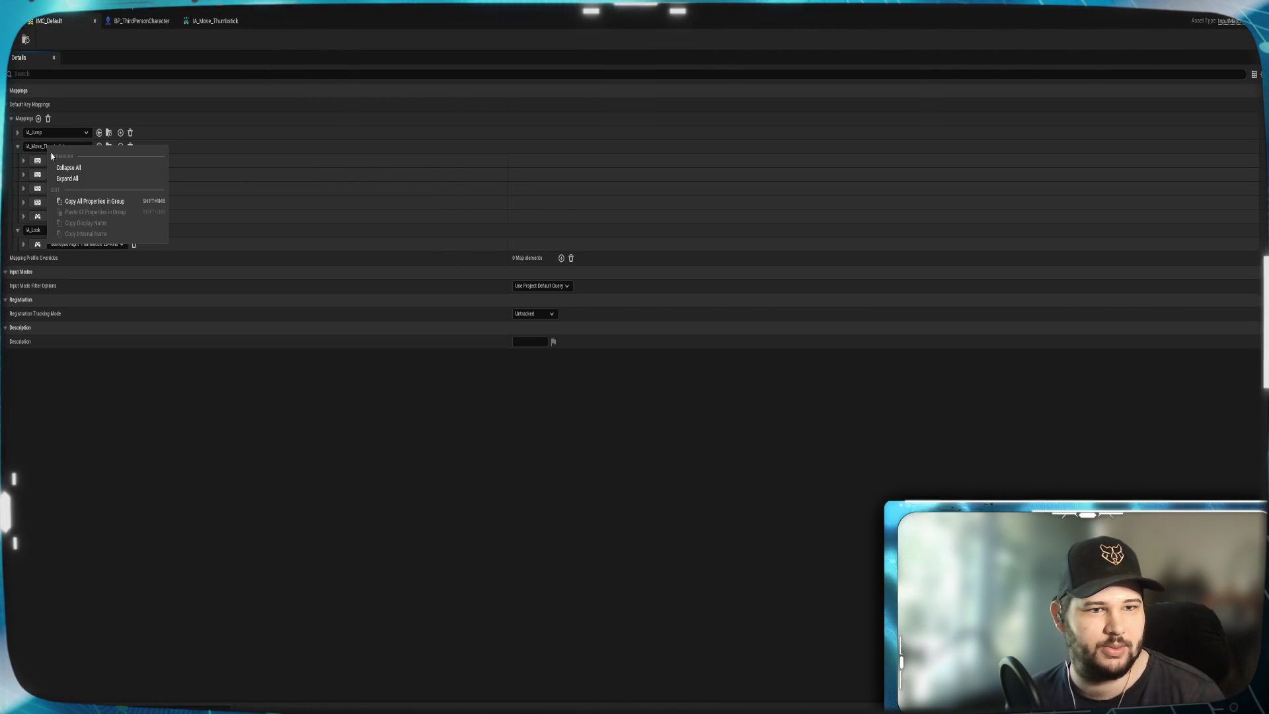
pyautogui.click(125, 448)
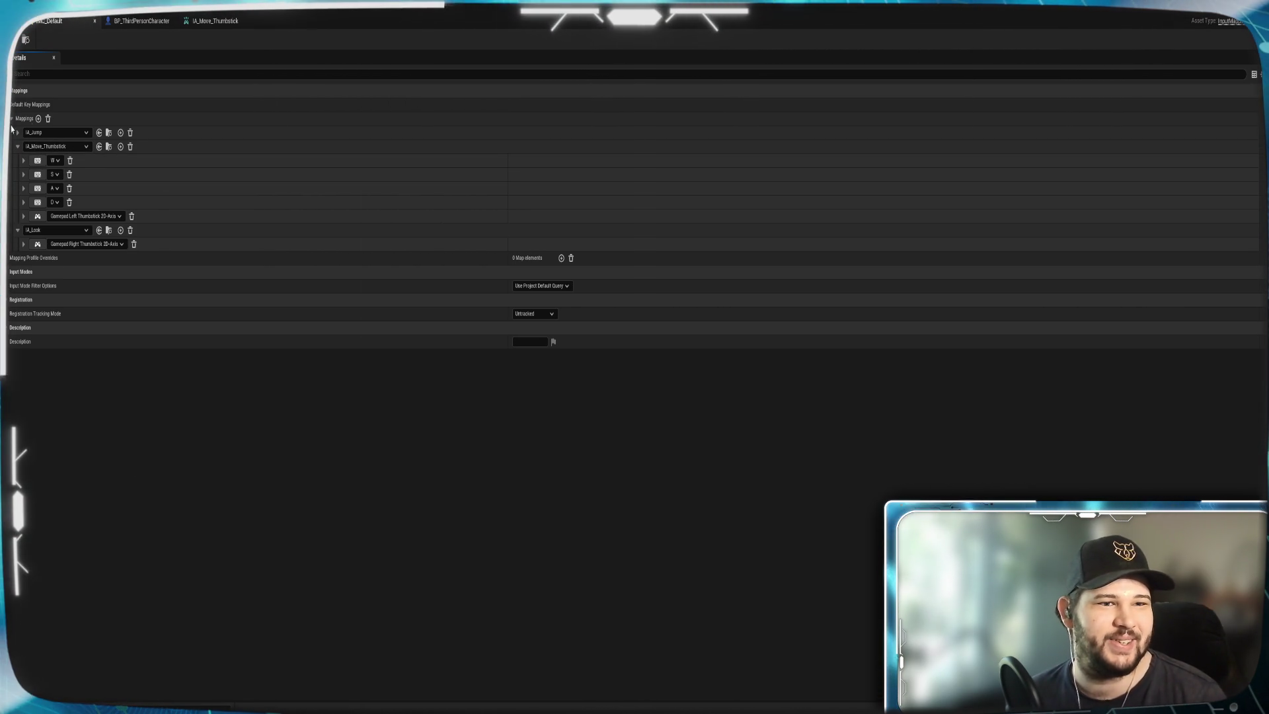
# Add two new mappings assigned to IA_Move_Up and IA_Move_Down.
pyautogui.click(38, 119)
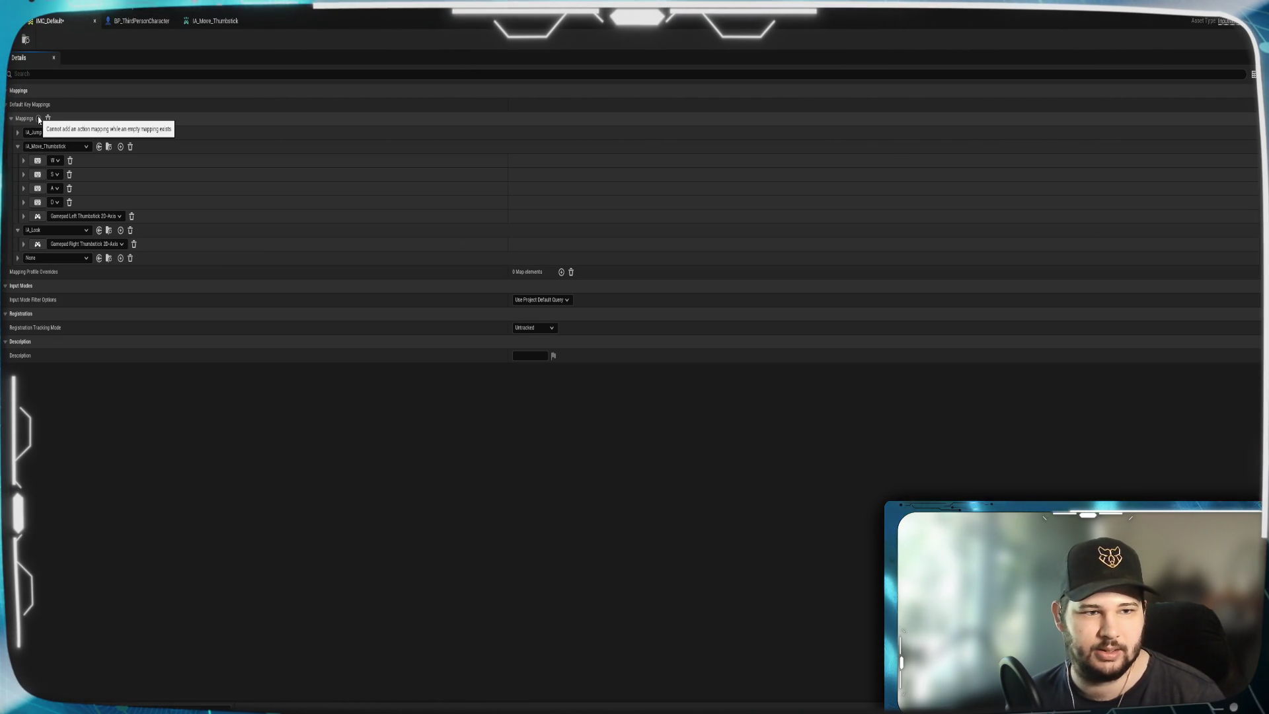
pyautogui.click(50, 258)
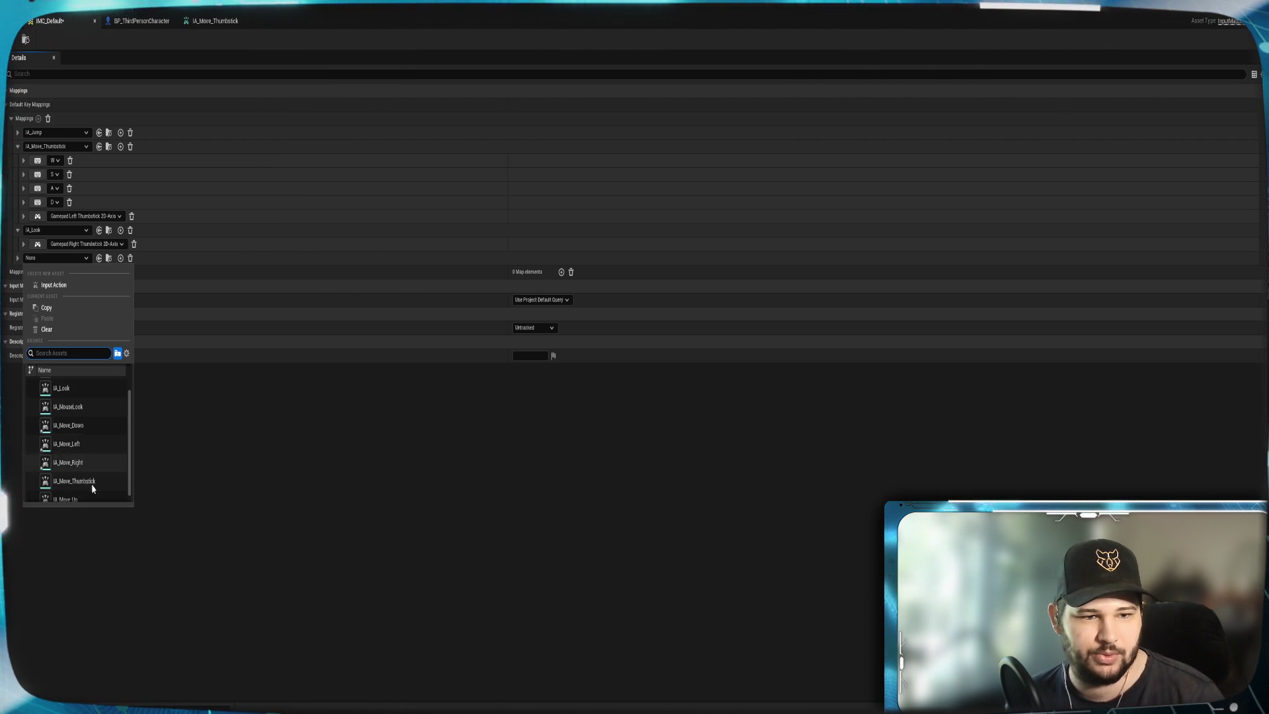
pyautogui.scroll(-1, 91, 490)
pyautogui.click(66, 493)
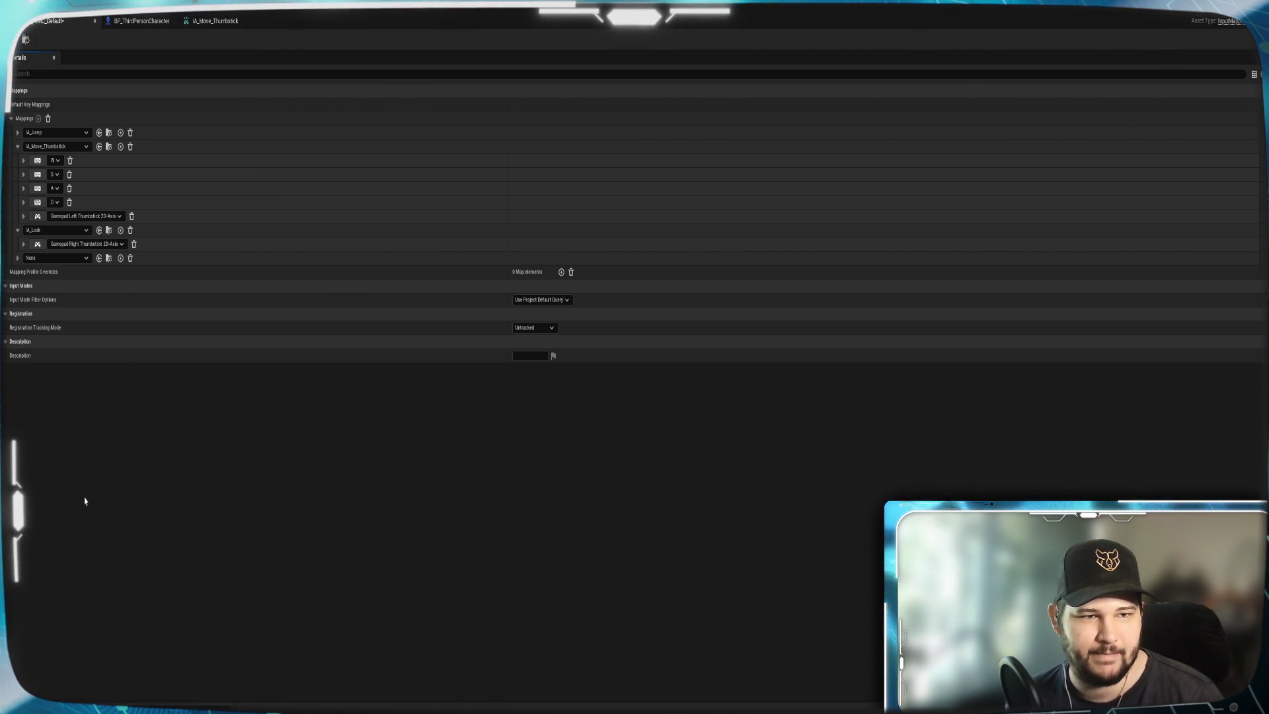
pyautogui.click(38, 119)
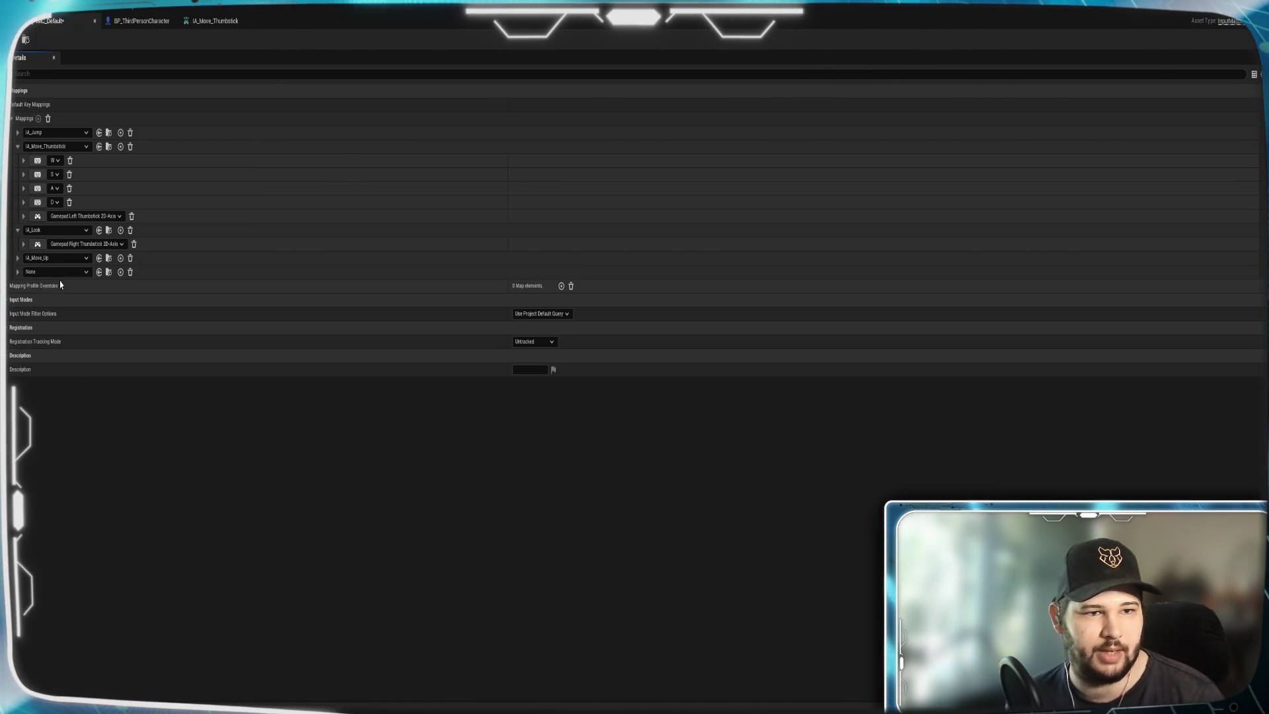
pyautogui.click(56, 271)
pyautogui.click(76, 465)
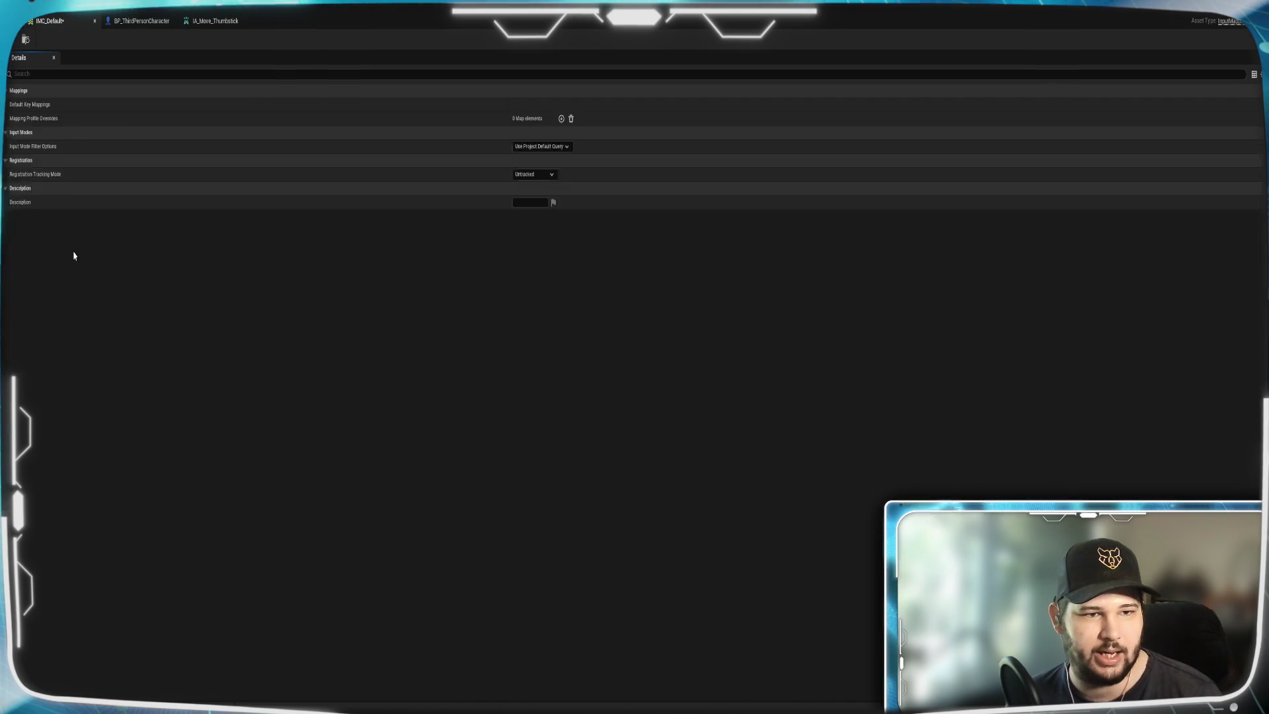
# Add two more mappings assigned to IA_Move_Right and IA_Move_Left.
pyautogui.click(38, 119)
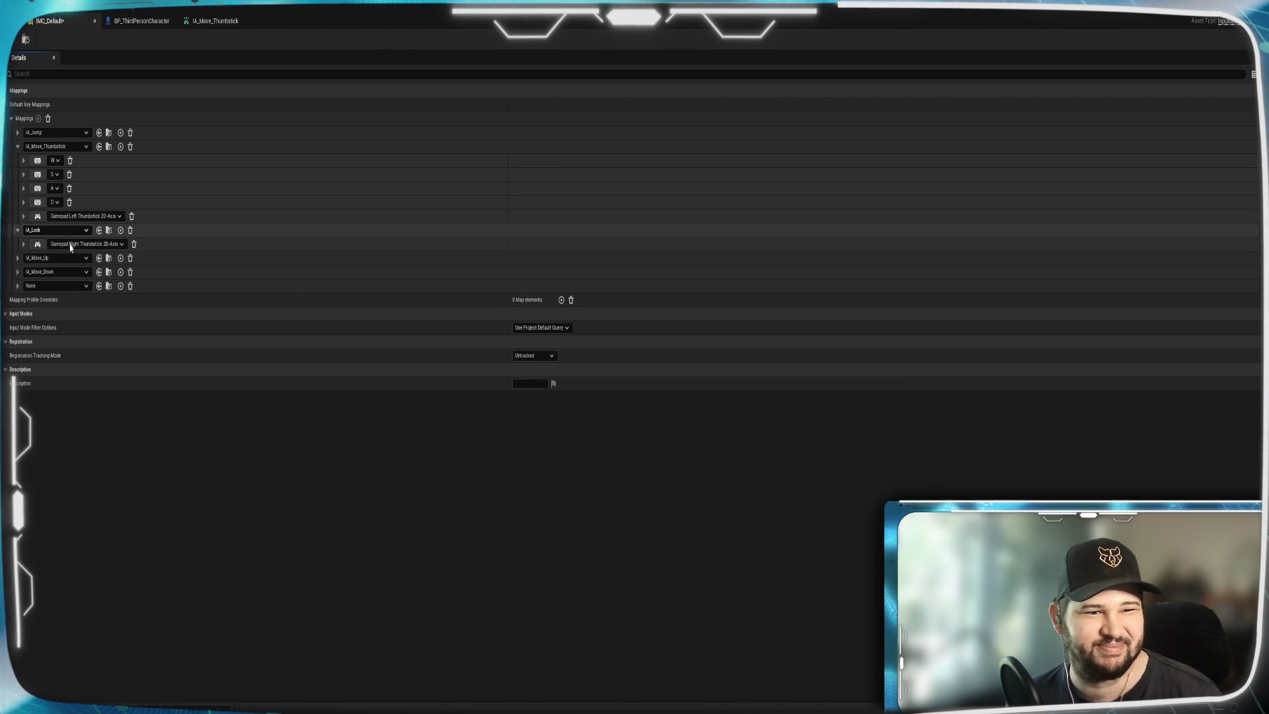
pyautogui.click(66, 287)
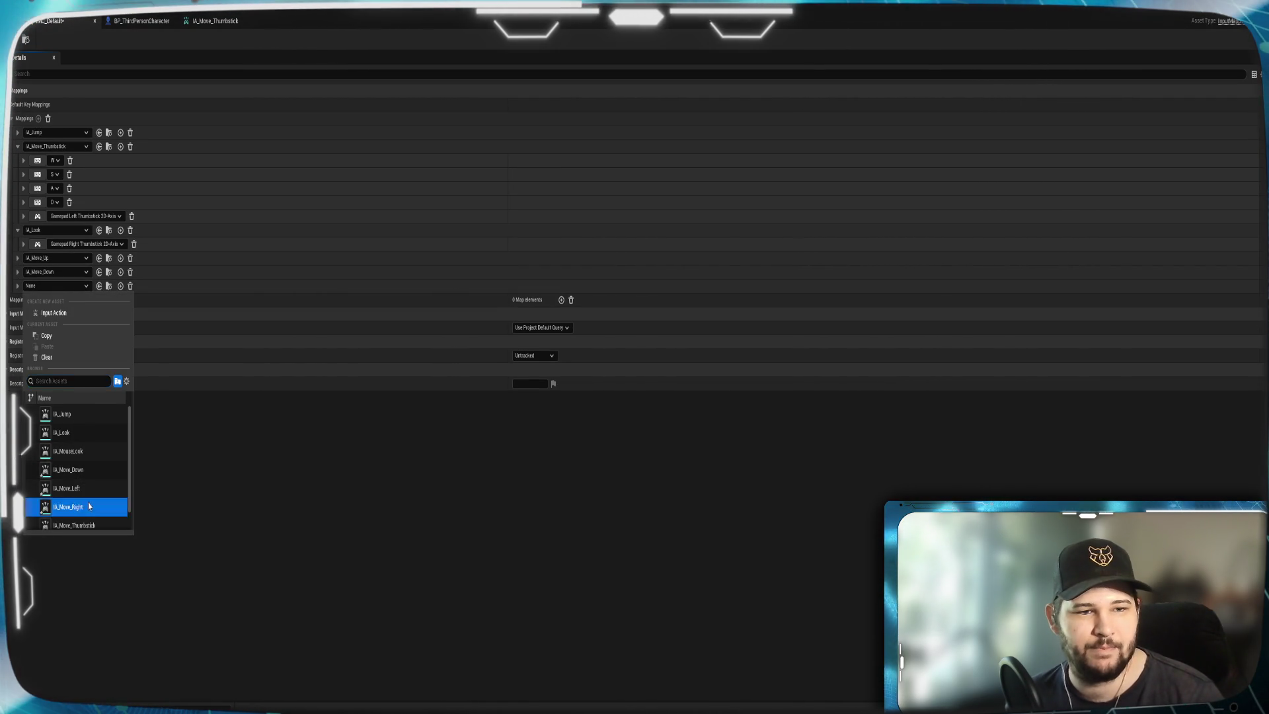
pyautogui.click(68, 506)
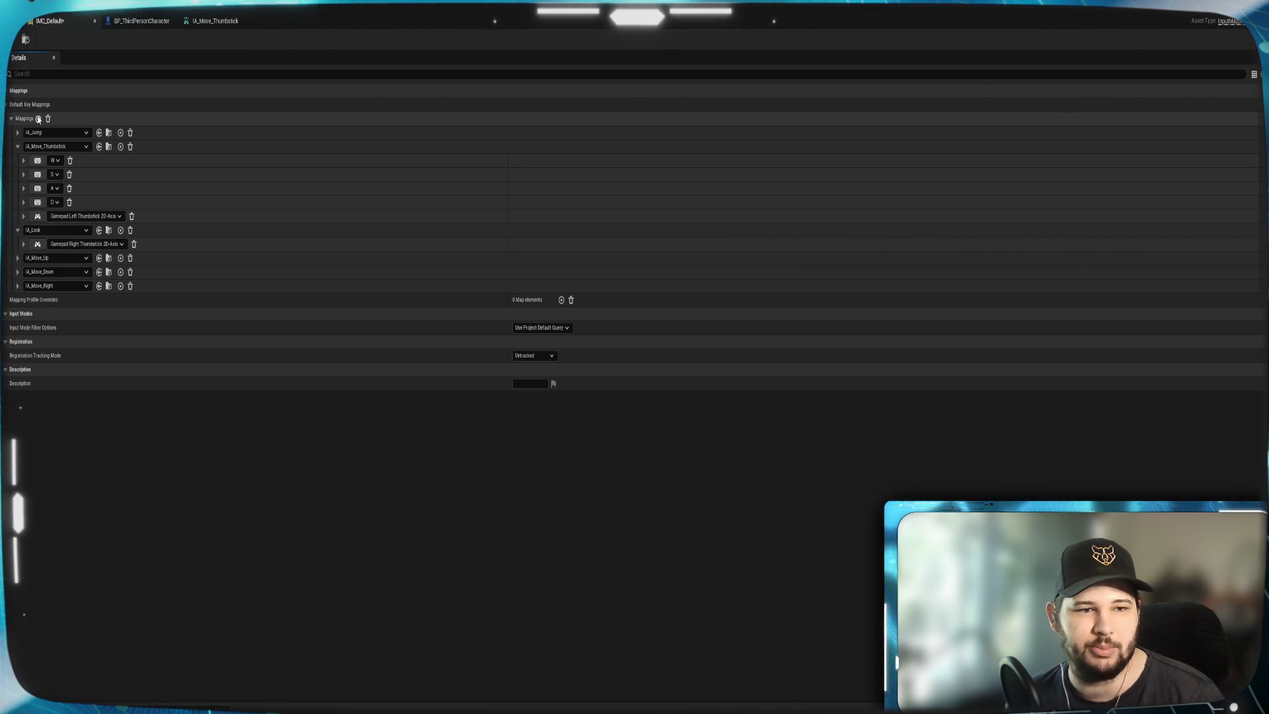
pyautogui.click(39, 119)
pyautogui.click(59, 300)
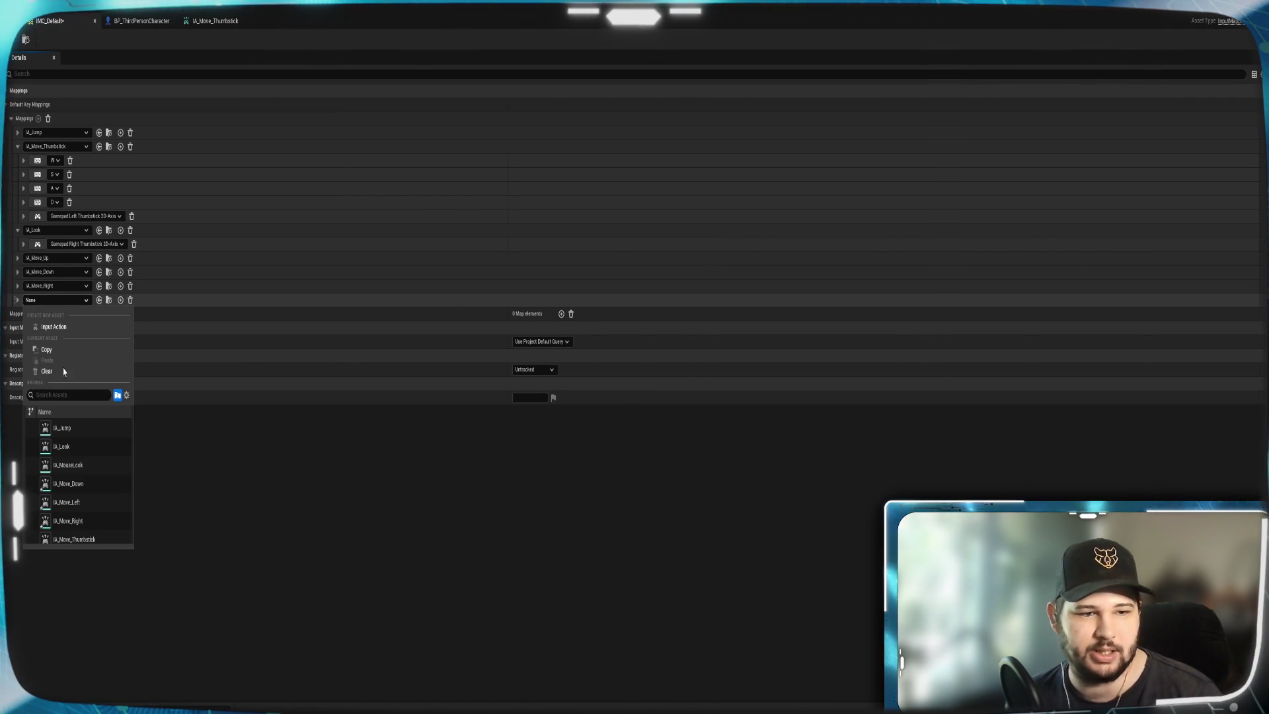
pyautogui.click(81, 503)
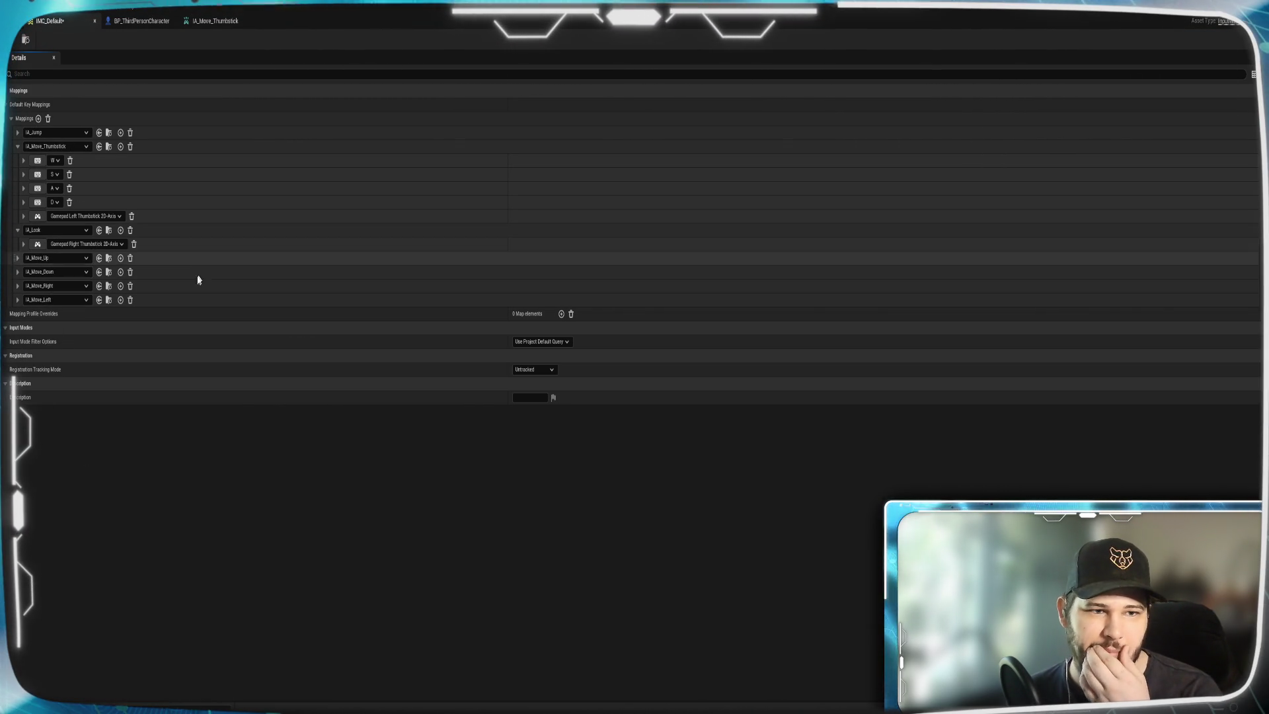
# Drag the IA_Move_Up, Down, Left and Right rows between IA_Jump and IA_Move_Thumbstick.
pyautogui.moveTo(12, 258); pyautogui.dragTo(9, 141)
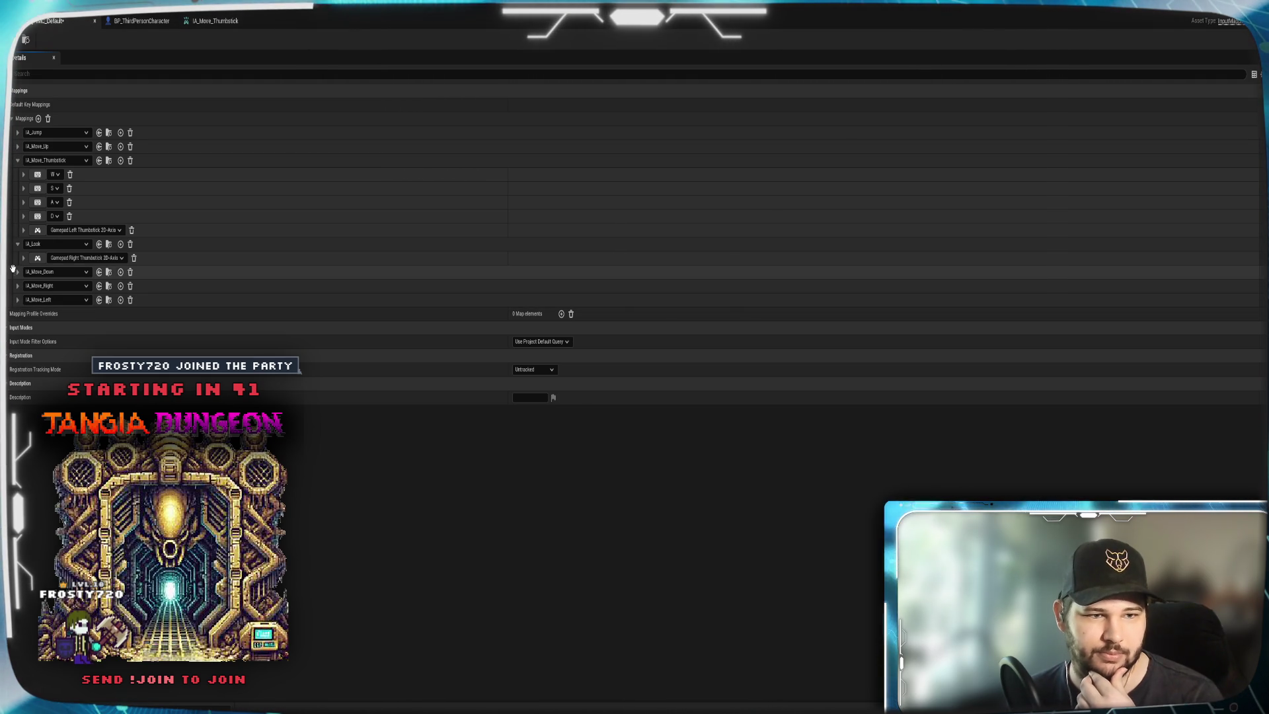
pyautogui.moveTo(9, 272); pyautogui.dragTo(18, 159)
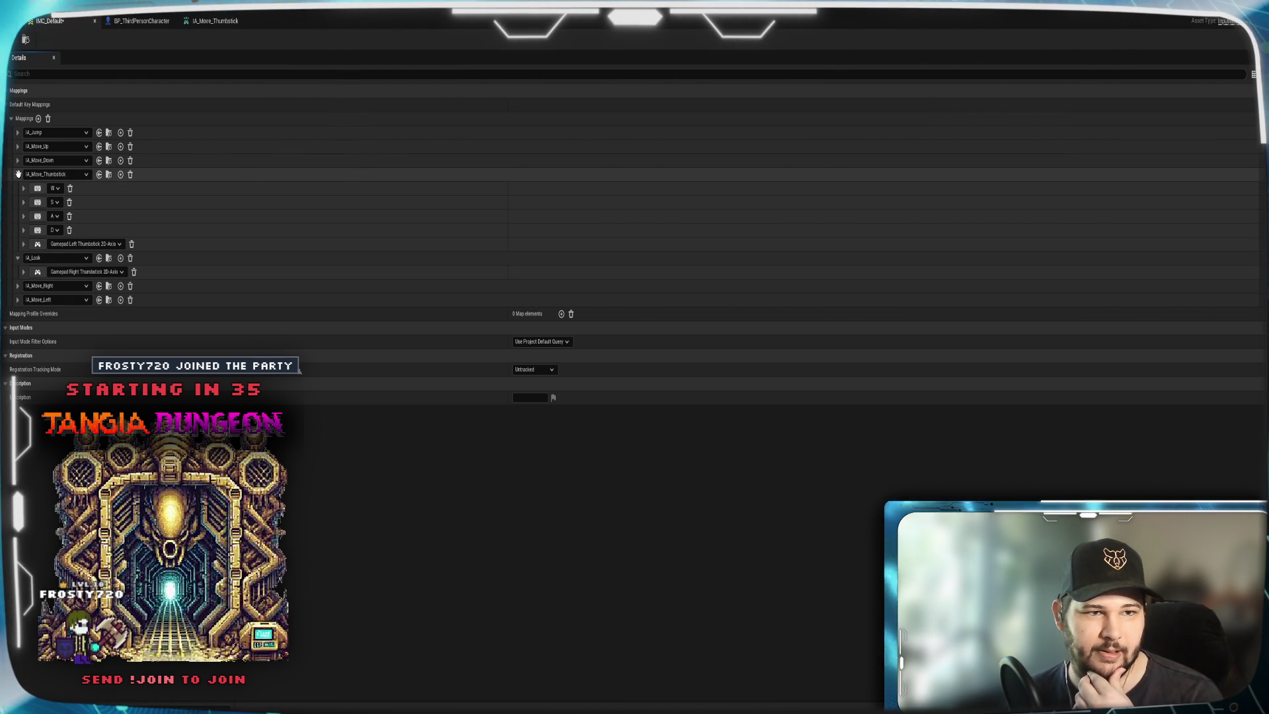
pyautogui.moveTo(16, 301); pyautogui.dragTo(16, 177)
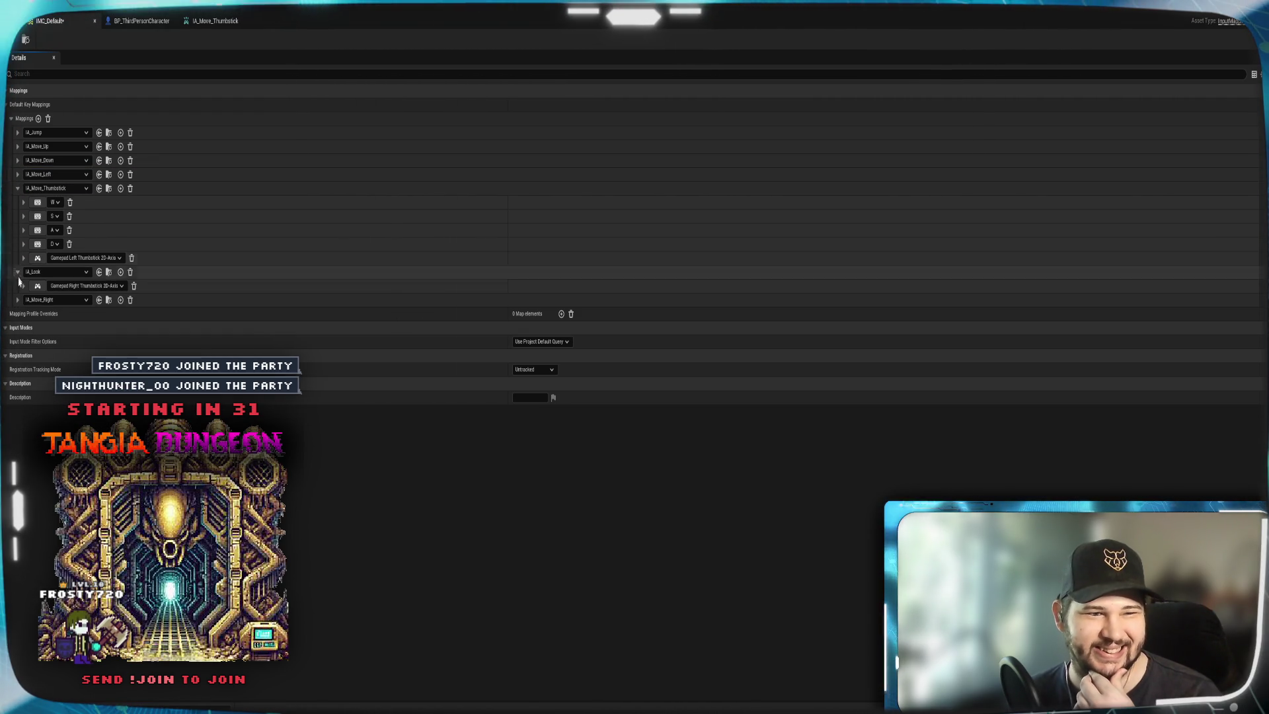
pyautogui.moveTo(14, 301); pyautogui.dragTo(15, 185)
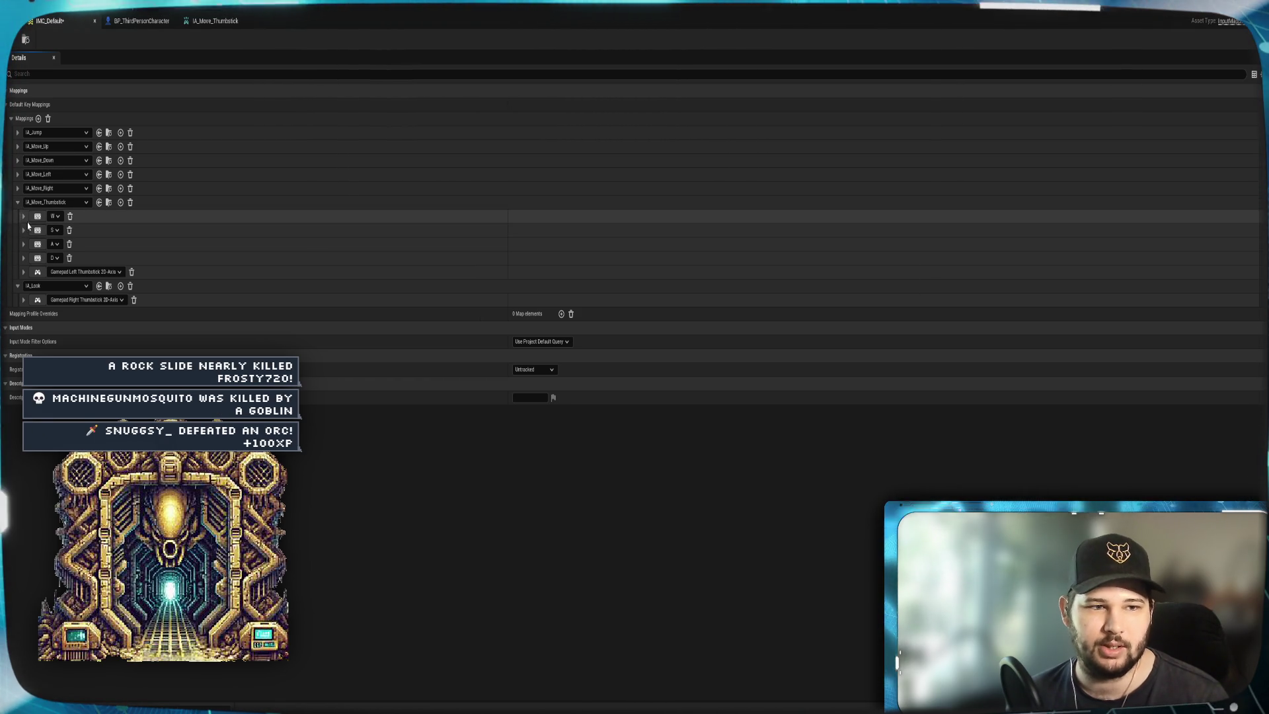
# Expand IA_Move_Up and assign the W key to its key slot.
pyautogui.click(17, 146)
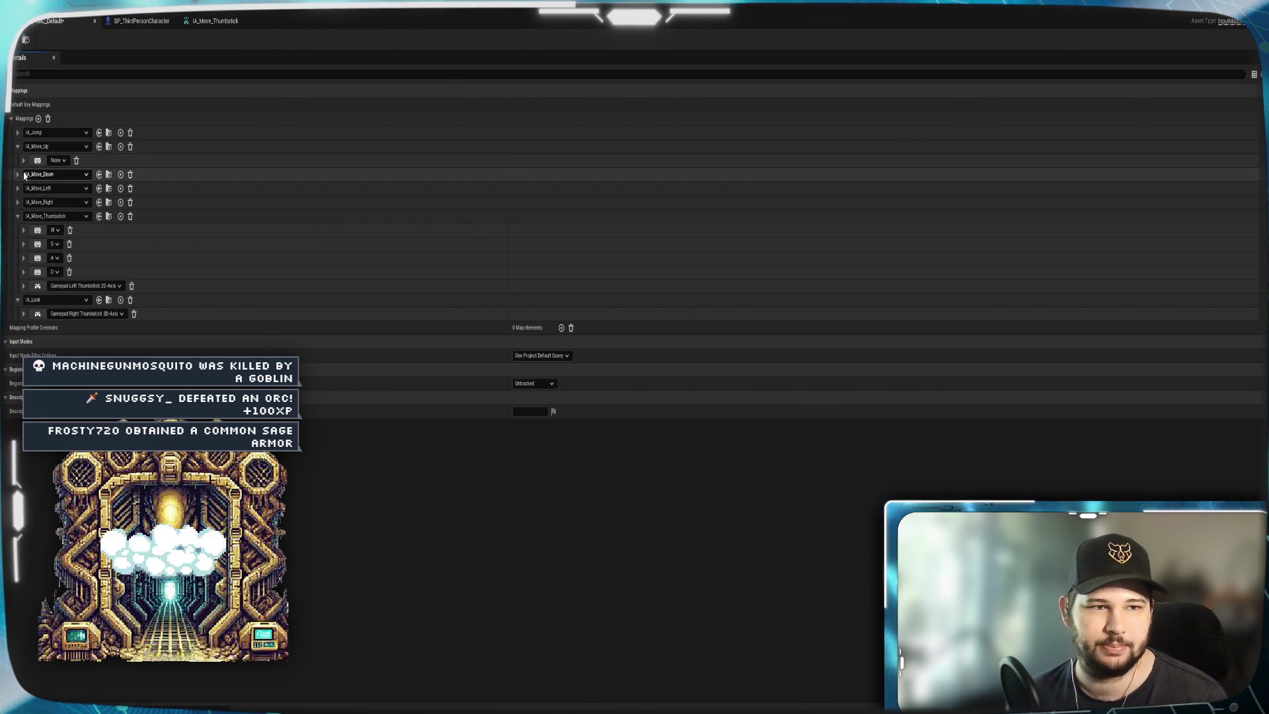
pyautogui.click(60, 160)
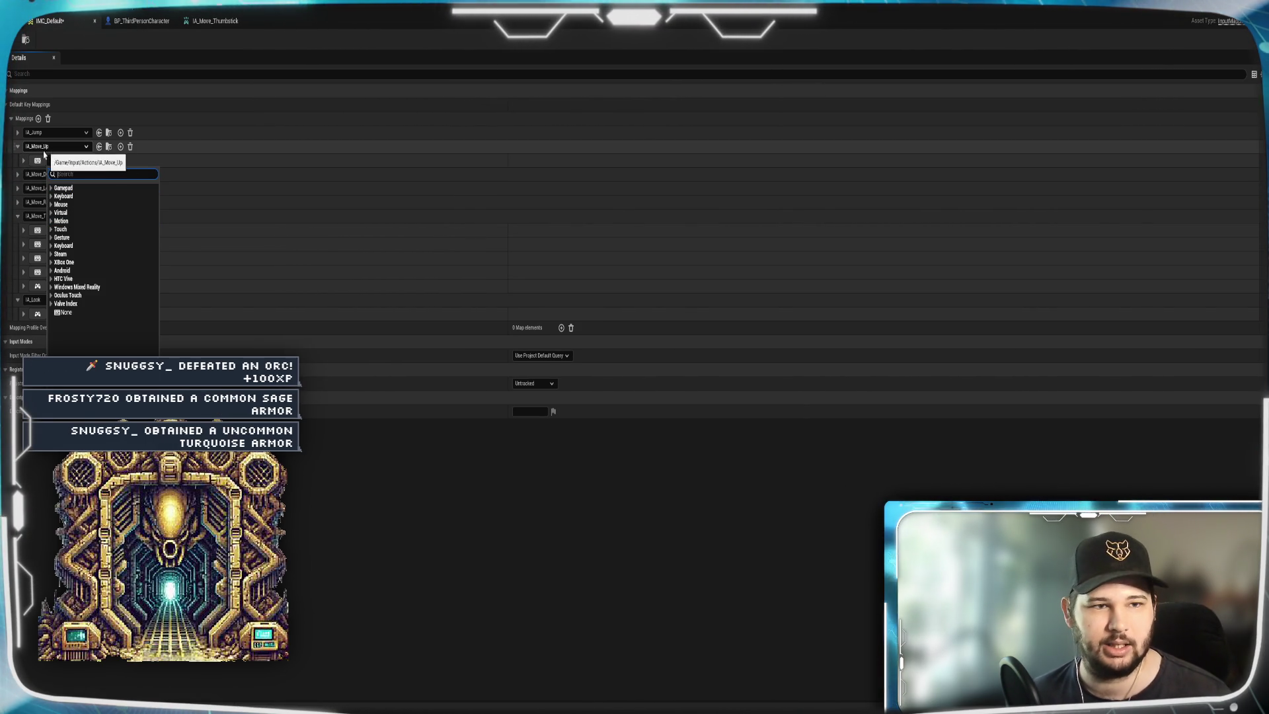
pyautogui.press('Escape')
pyautogui.press('w')
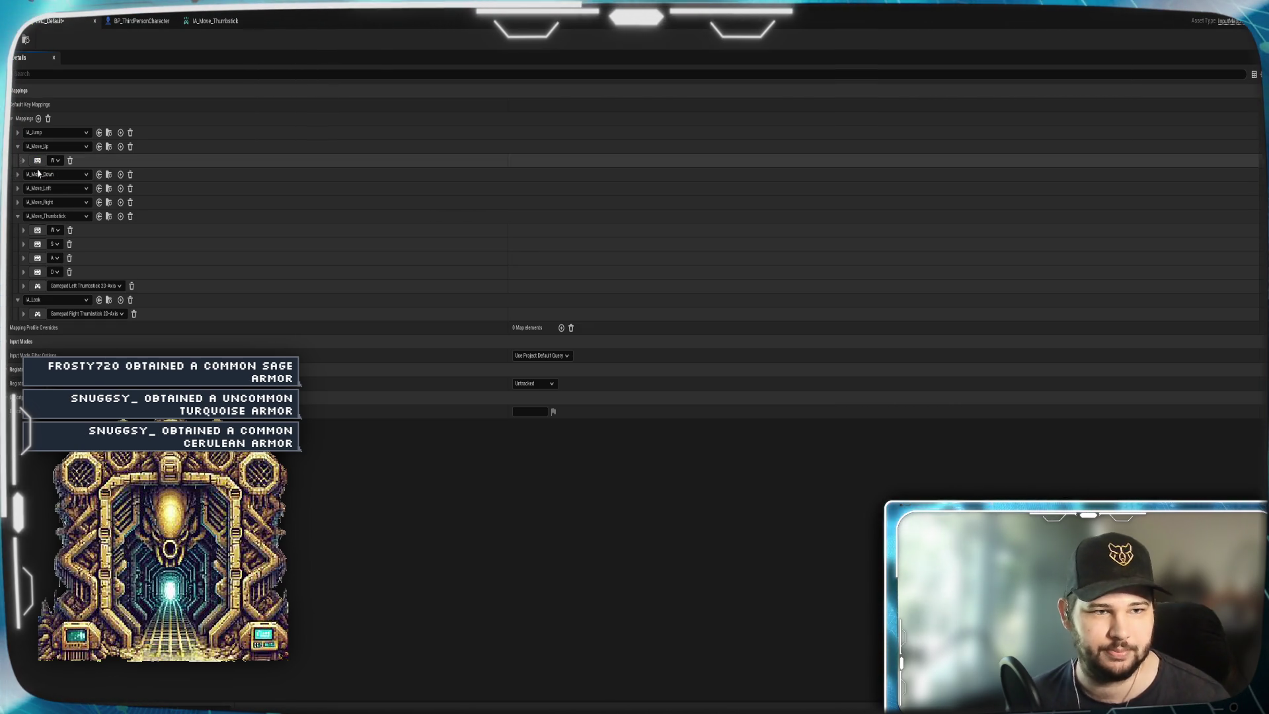
# Expand the W key settings of IA_Move_Up and IA_Move_Thumbstick to compare modifiers.
pyautogui.click(23, 161)
pyautogui.click(24, 286)
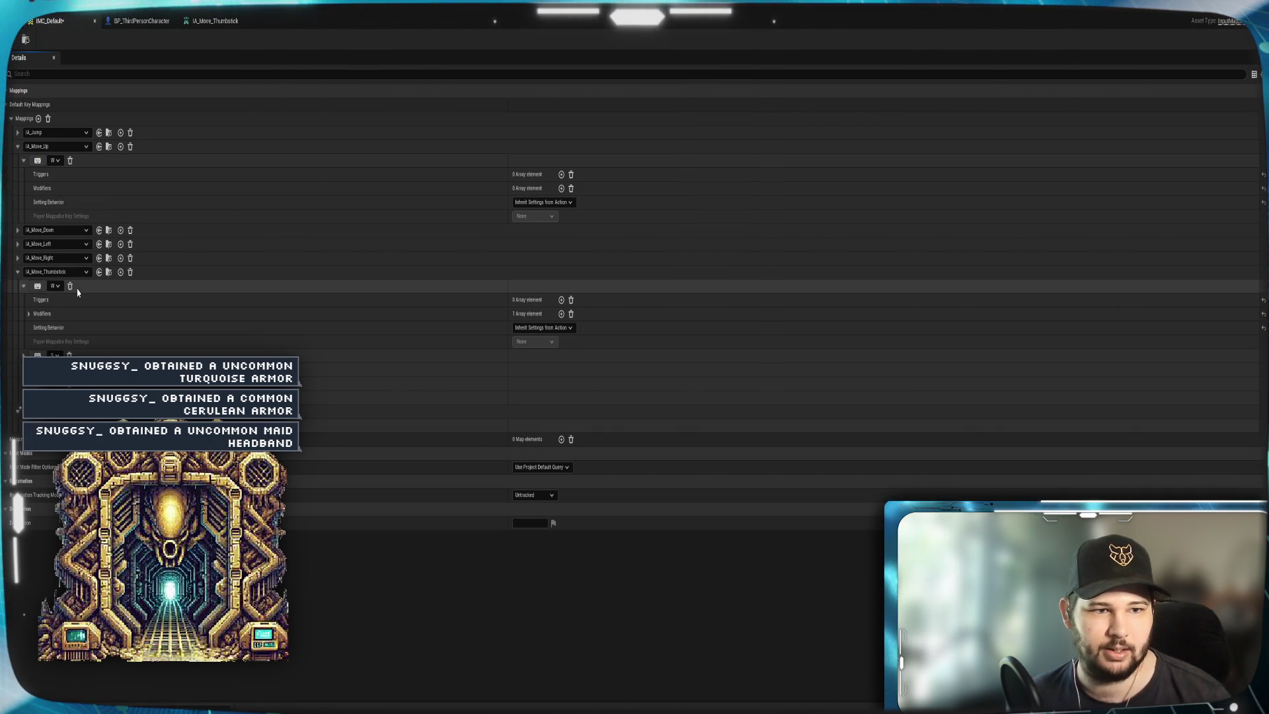
pyautogui.moveTo(22, 288)
pyautogui.mouseDown()
pyautogui.moveTo(23, 160)
pyautogui.moveTo(22, 342)
pyautogui.moveTo(23, 164)
pyautogui.mouseUp()
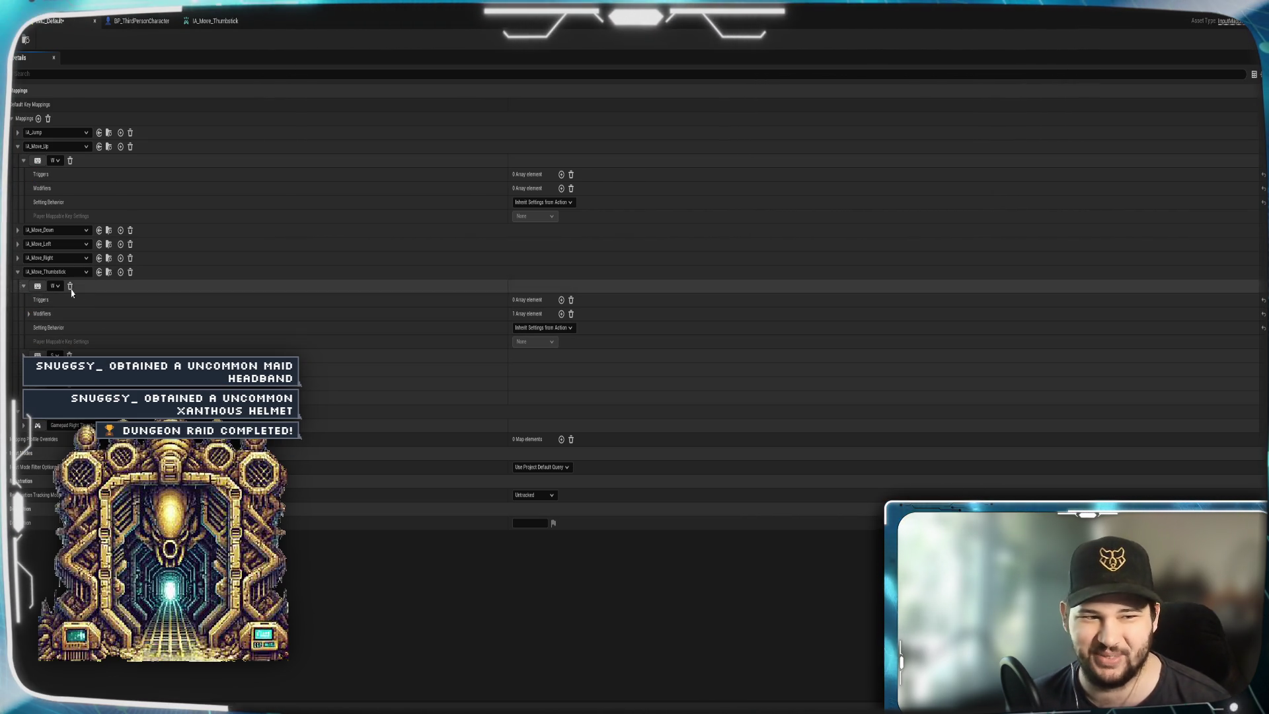
pyautogui.click(29, 313)
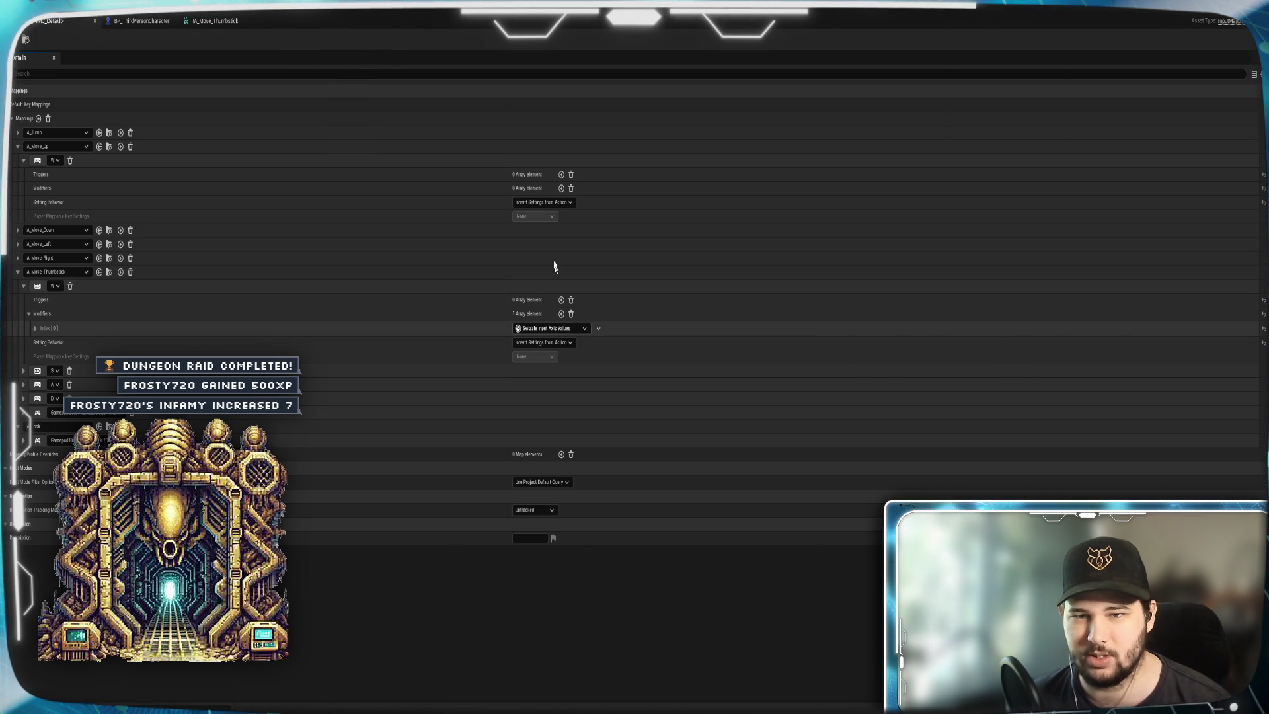
# Add a Swizzle Input Axis Values modifier to IA_Move_Up's W key with order left at YXZ.
pyautogui.click(561, 188)
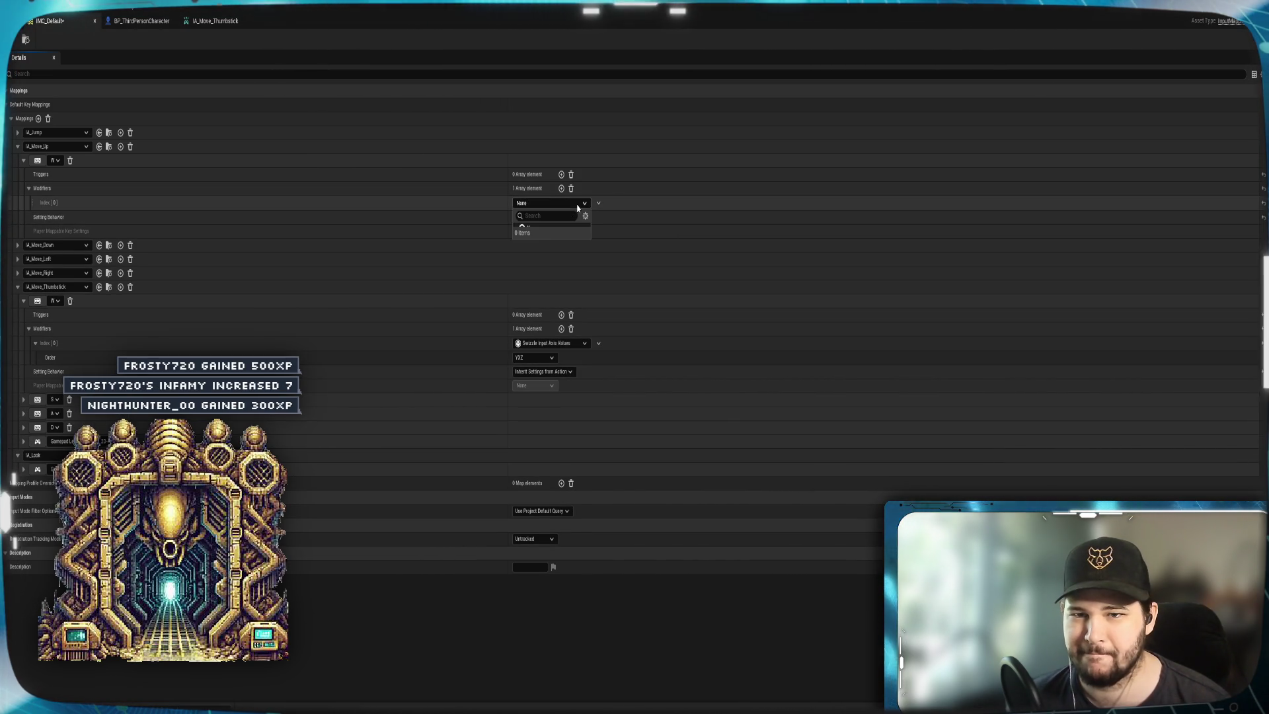
pyautogui.click(561, 203)
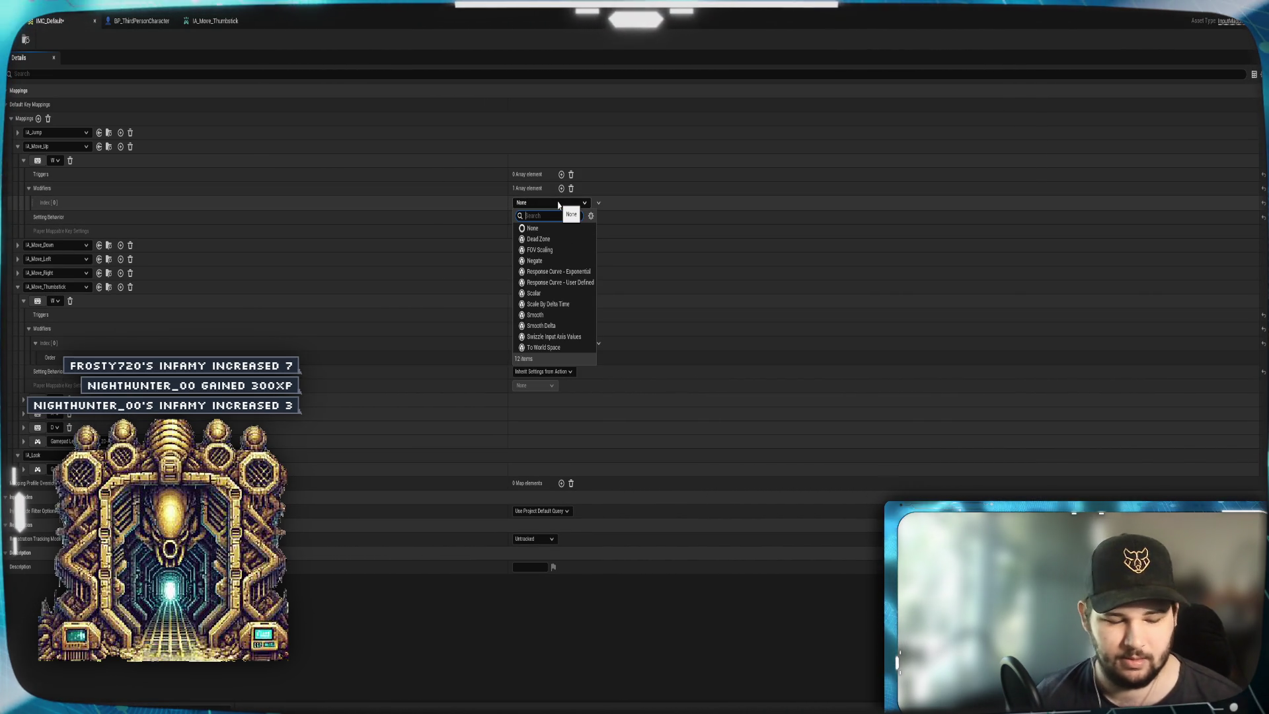
pyautogui.write('Swiz')
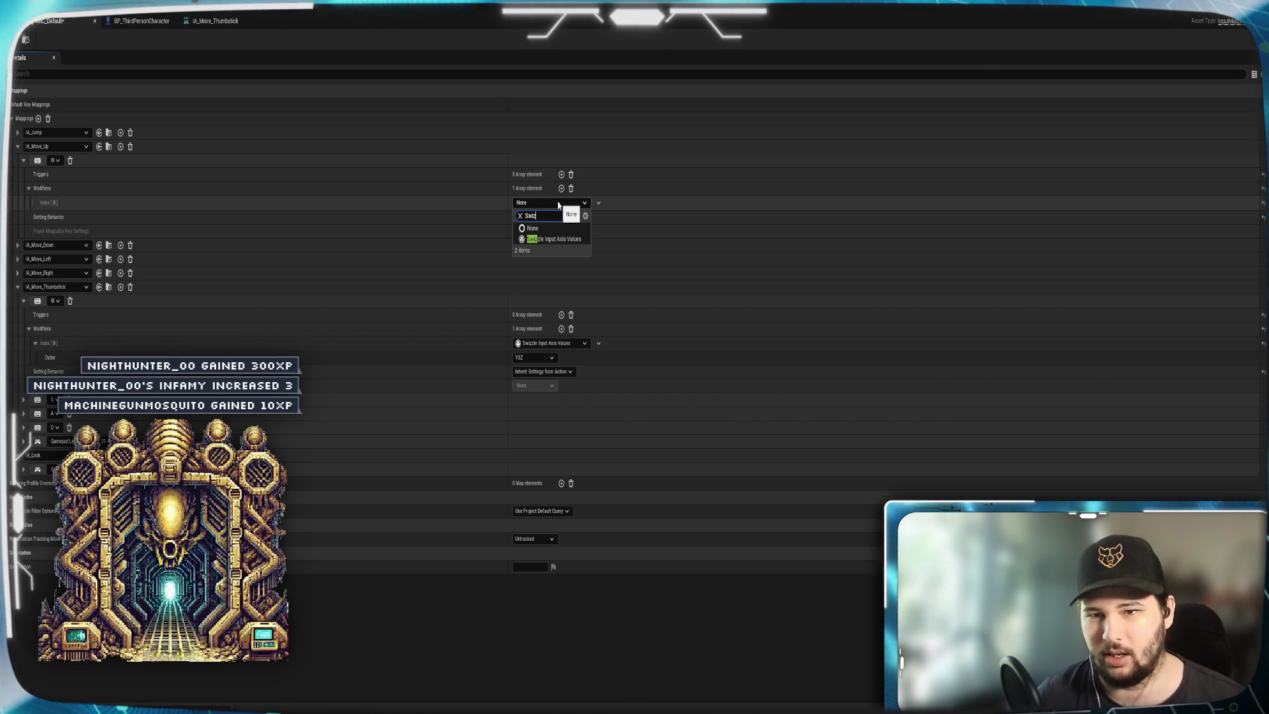
pyautogui.click(570, 239)
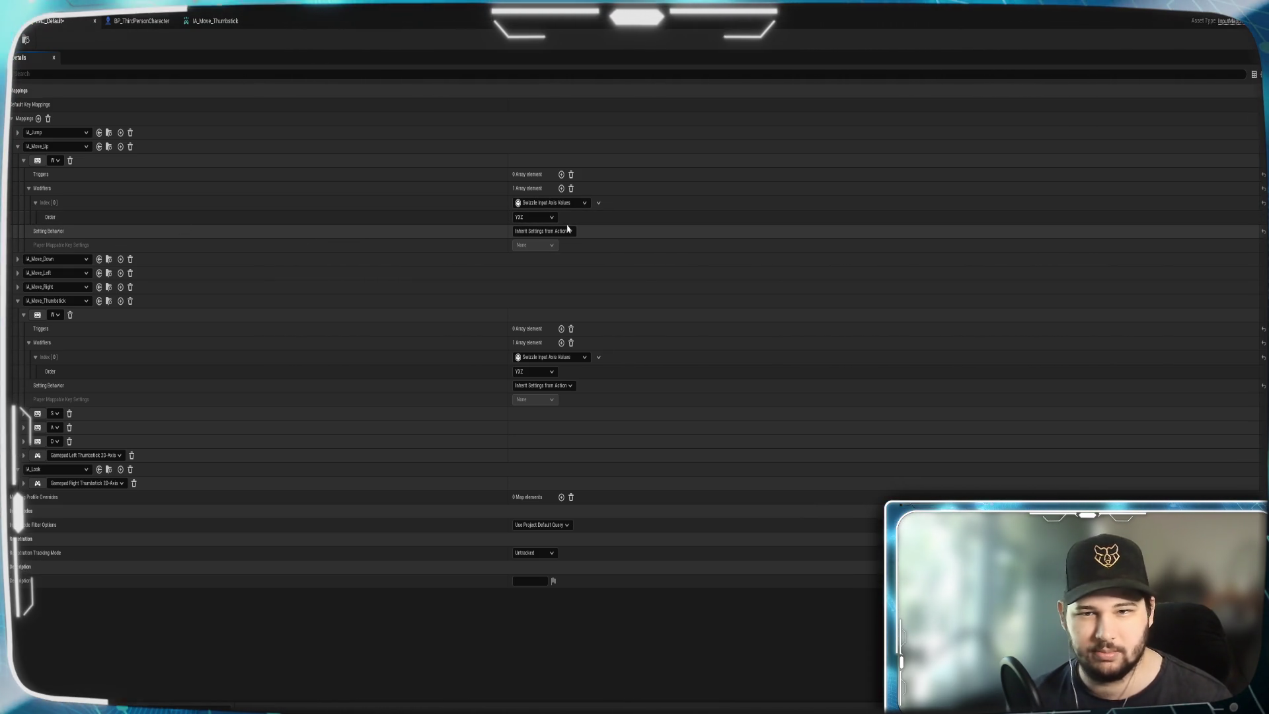
pyautogui.click(552, 373)
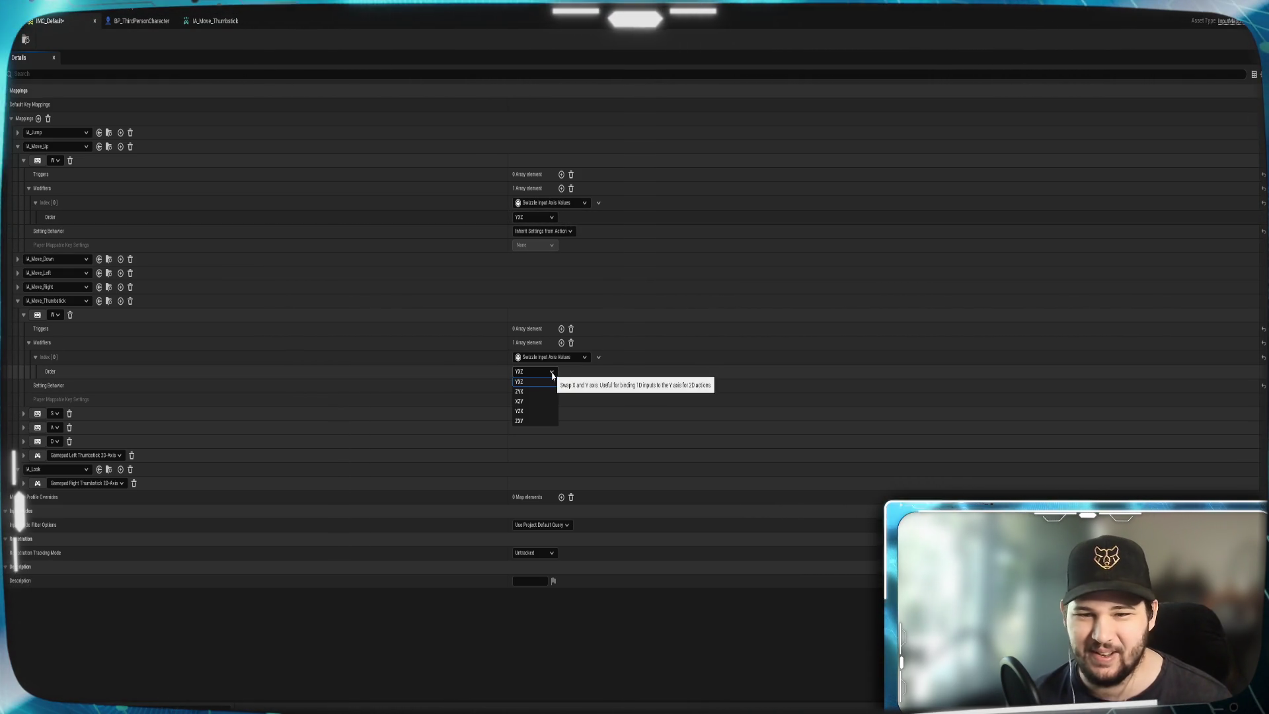
pyautogui.click(528, 381)
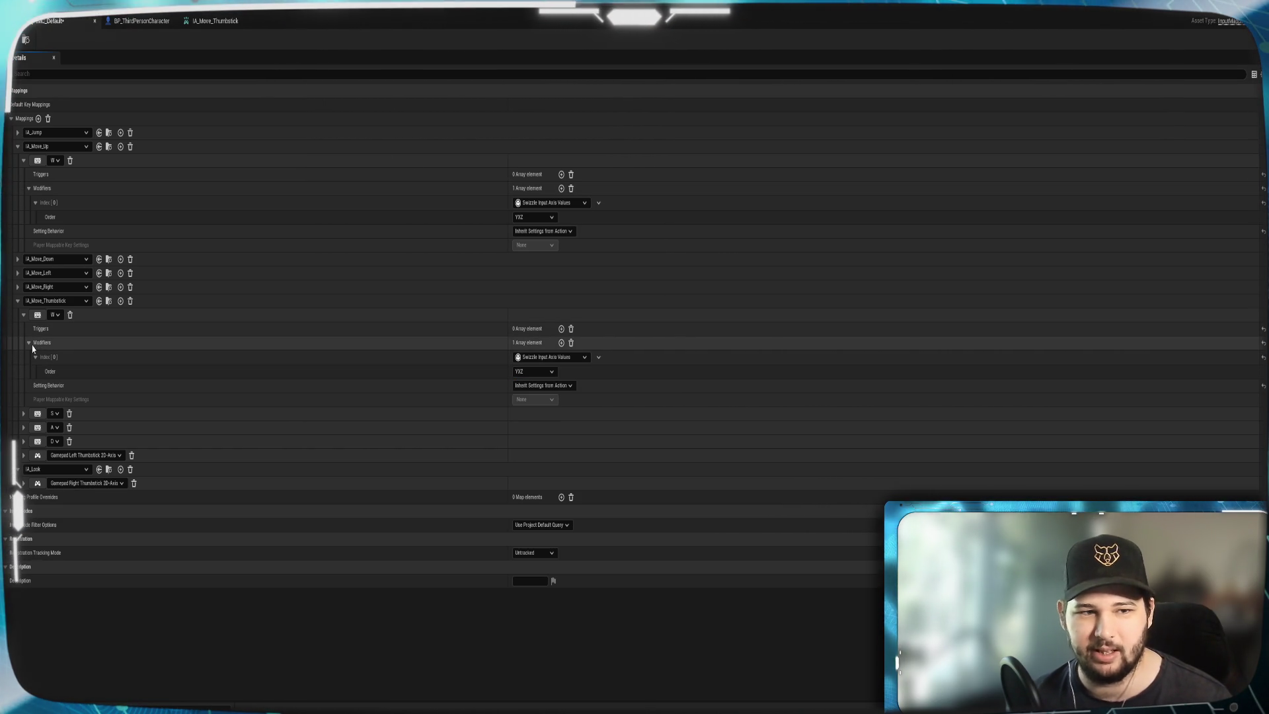
pyautogui.click(25, 315)
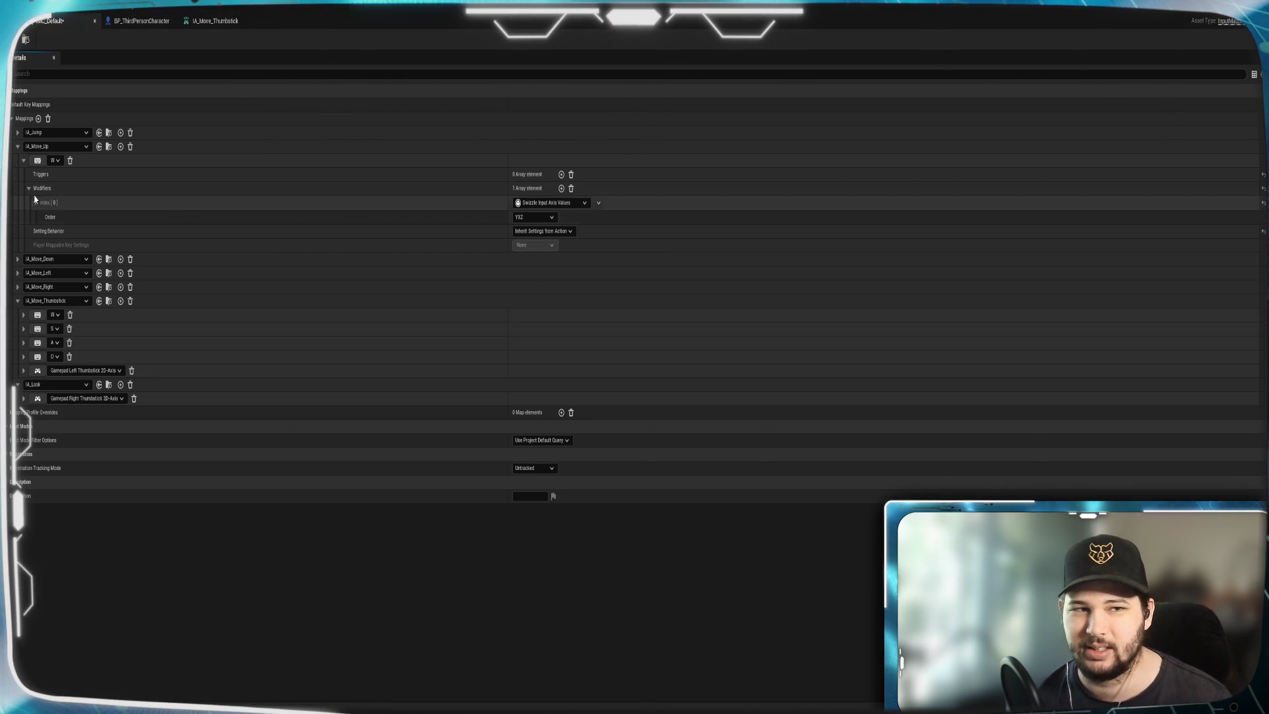
pyautogui.click(24, 161)
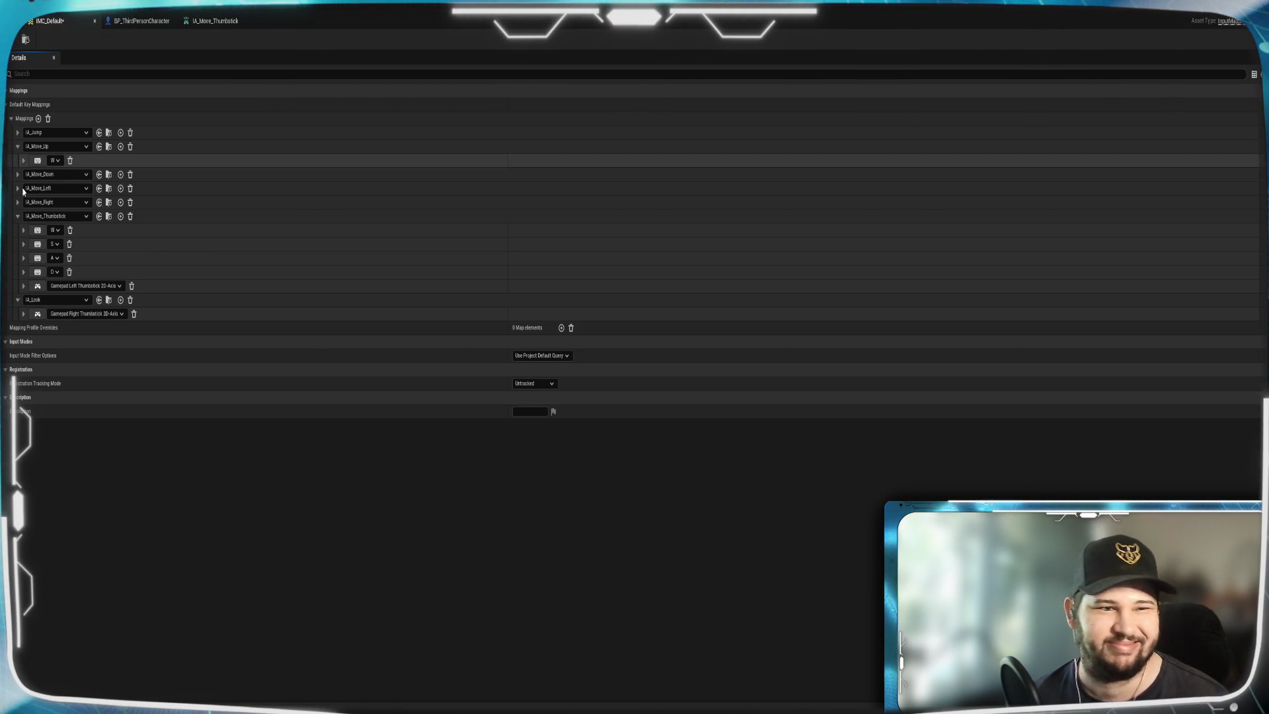
# Assign the S key to IA_Move_Down, then expand IA_Move_Thumbstick's S binding to see its modifiers.
pyautogui.click(18, 175)
pyautogui.click(24, 189)
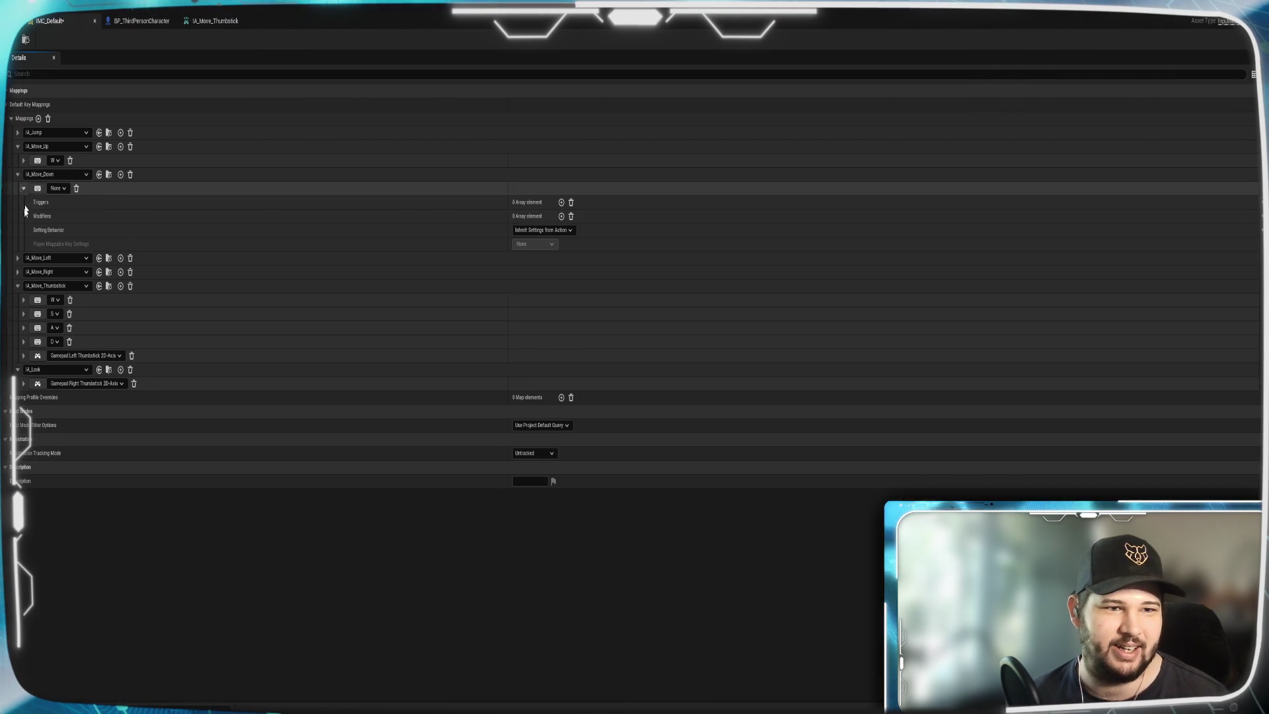
pyautogui.click(37, 188)
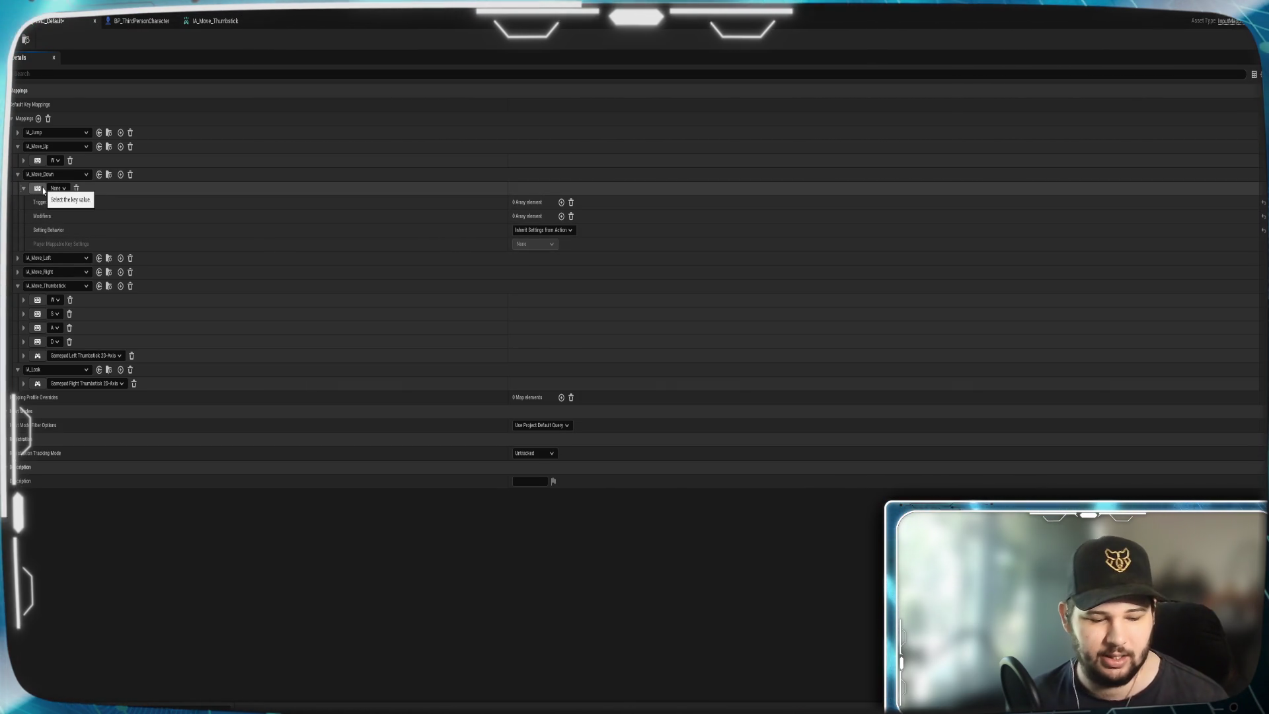
pyautogui.press('s')
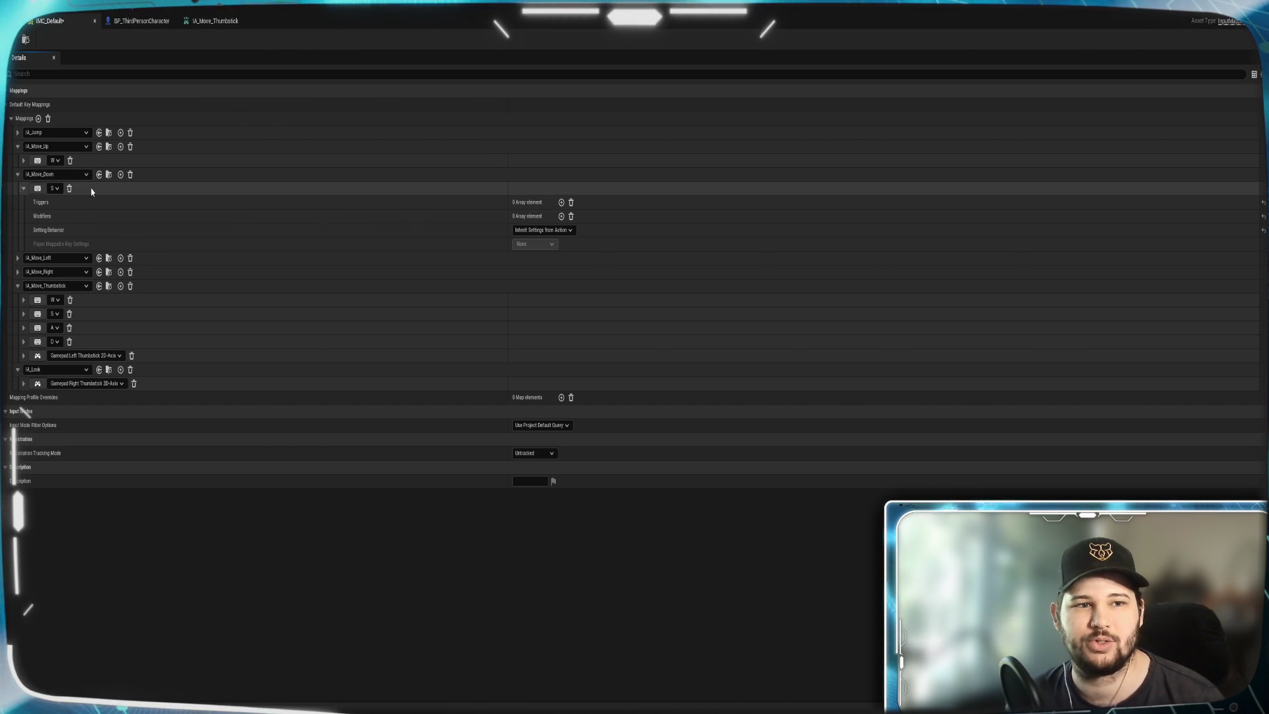
pyautogui.click(23, 313)
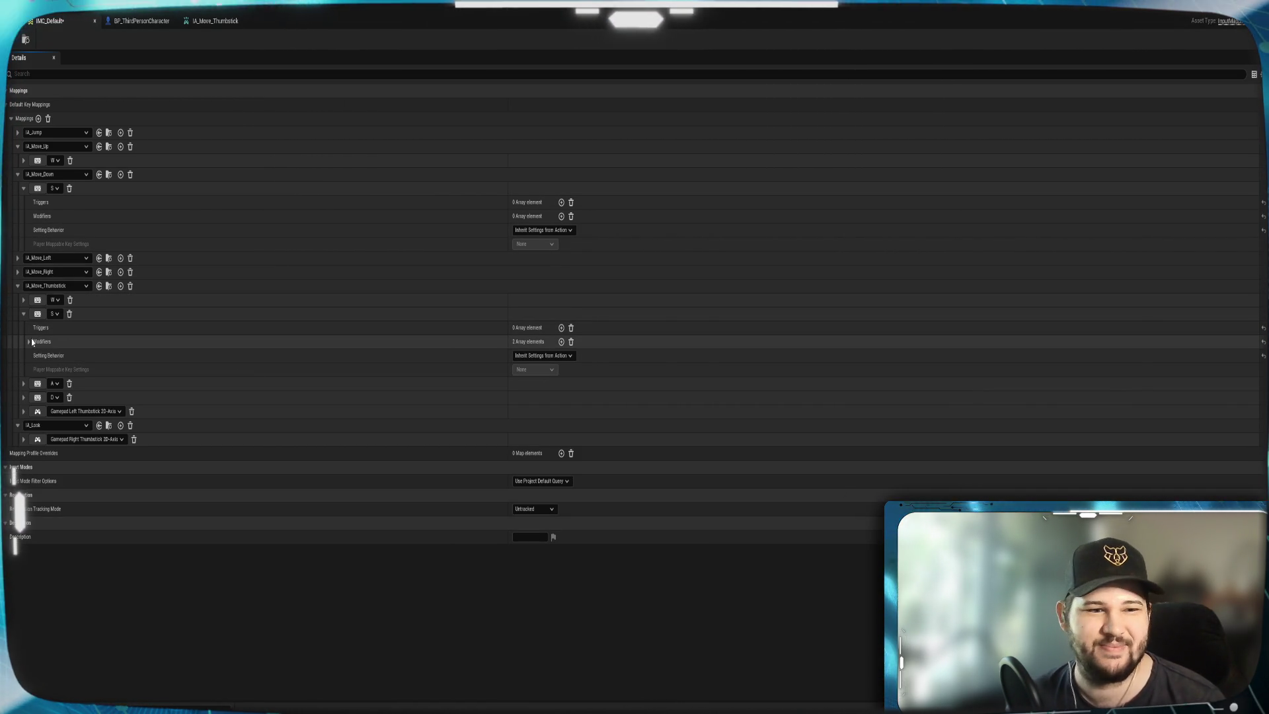
pyautogui.click(29, 341)
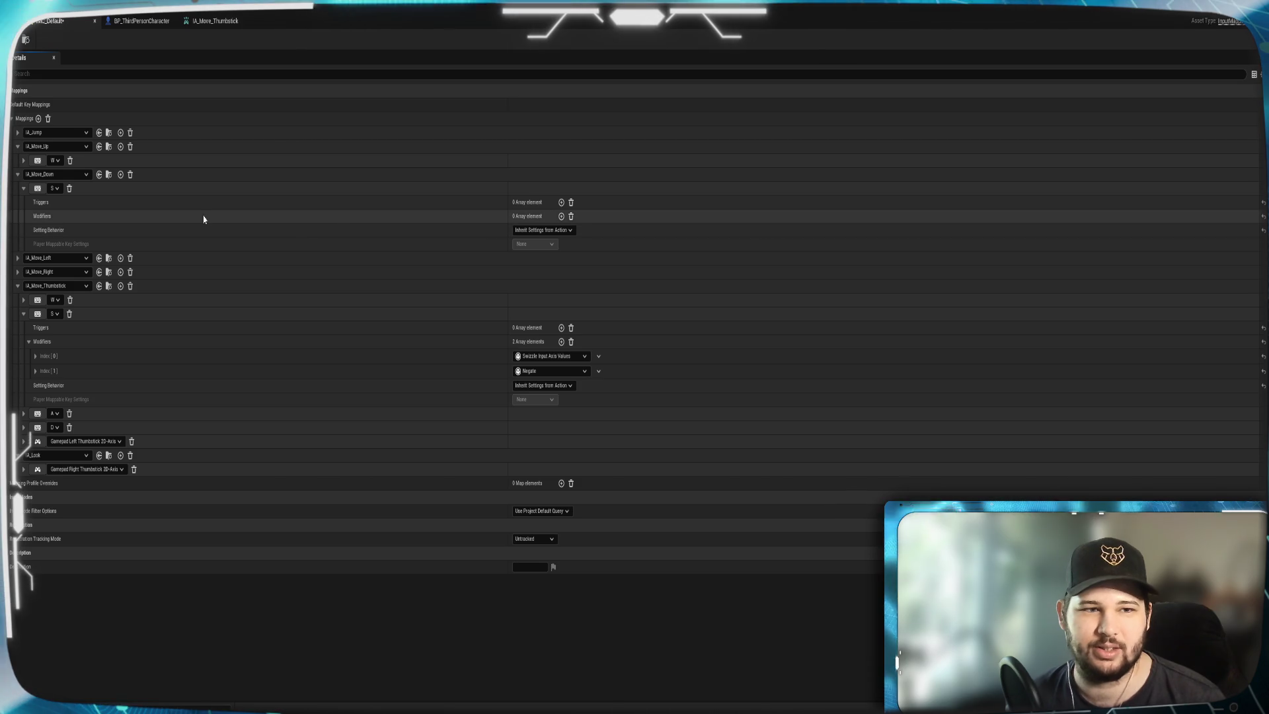
# Add Swizzle Input Axis Values then Negate as the S binding's two modifiers.
pyautogui.click(561, 216)
pyautogui.click(540, 232)
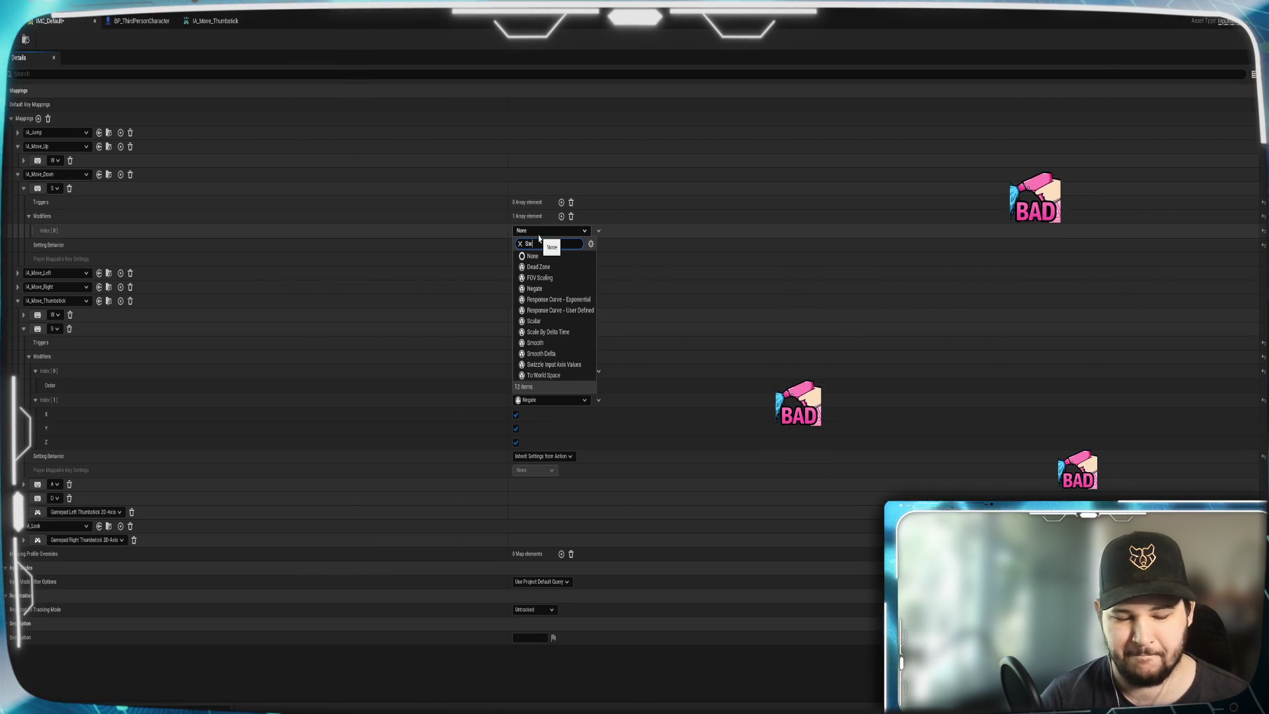
pyautogui.write('Swi')
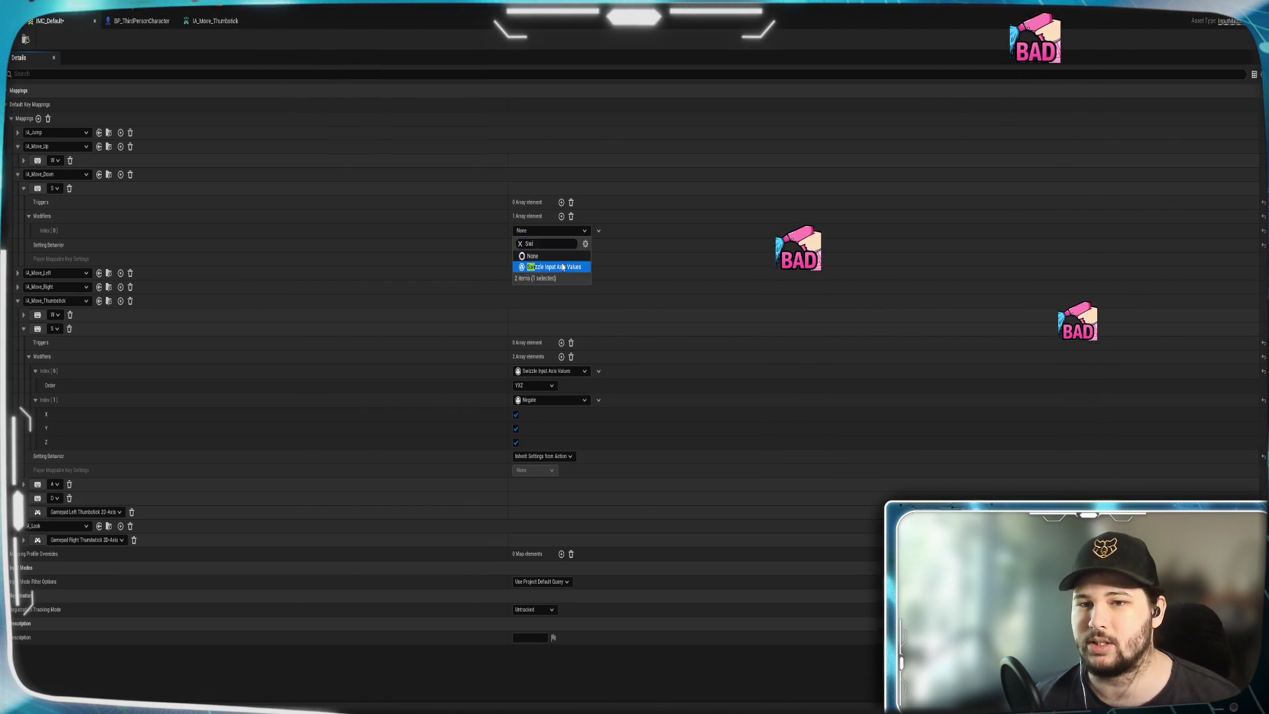
pyautogui.click(577, 222)
pyautogui.click(561, 216)
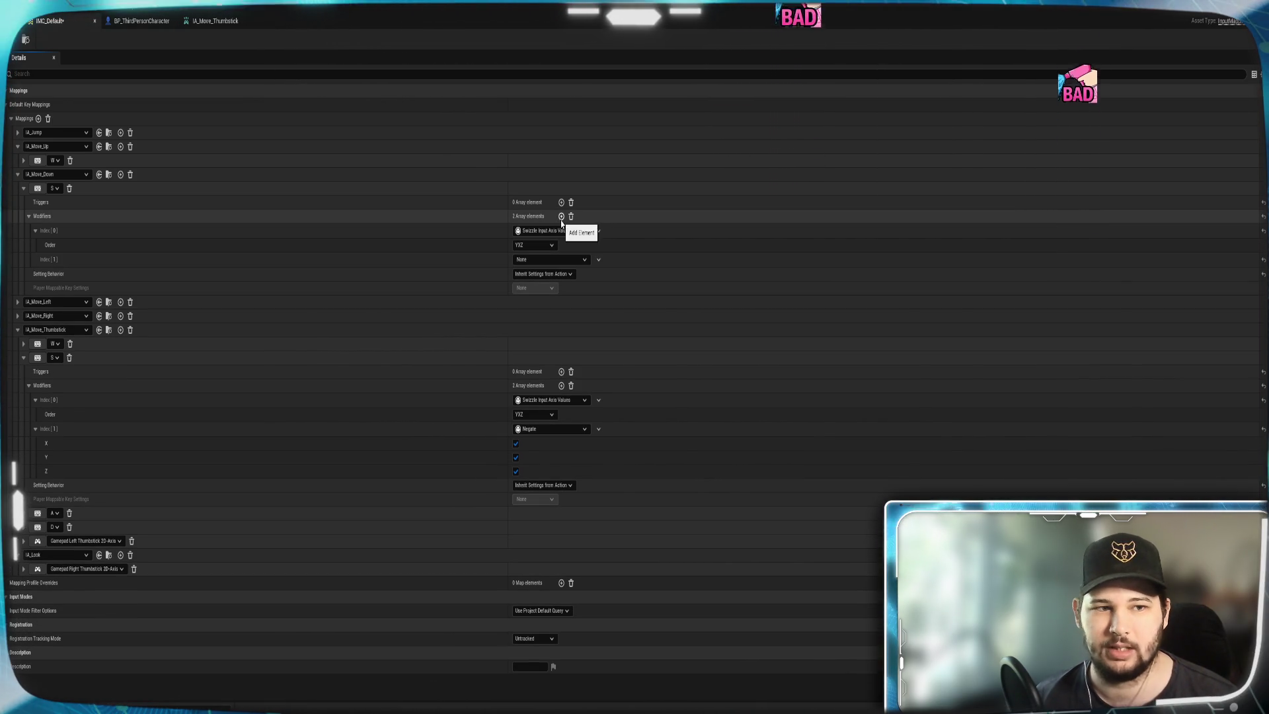
pyautogui.click(550, 260)
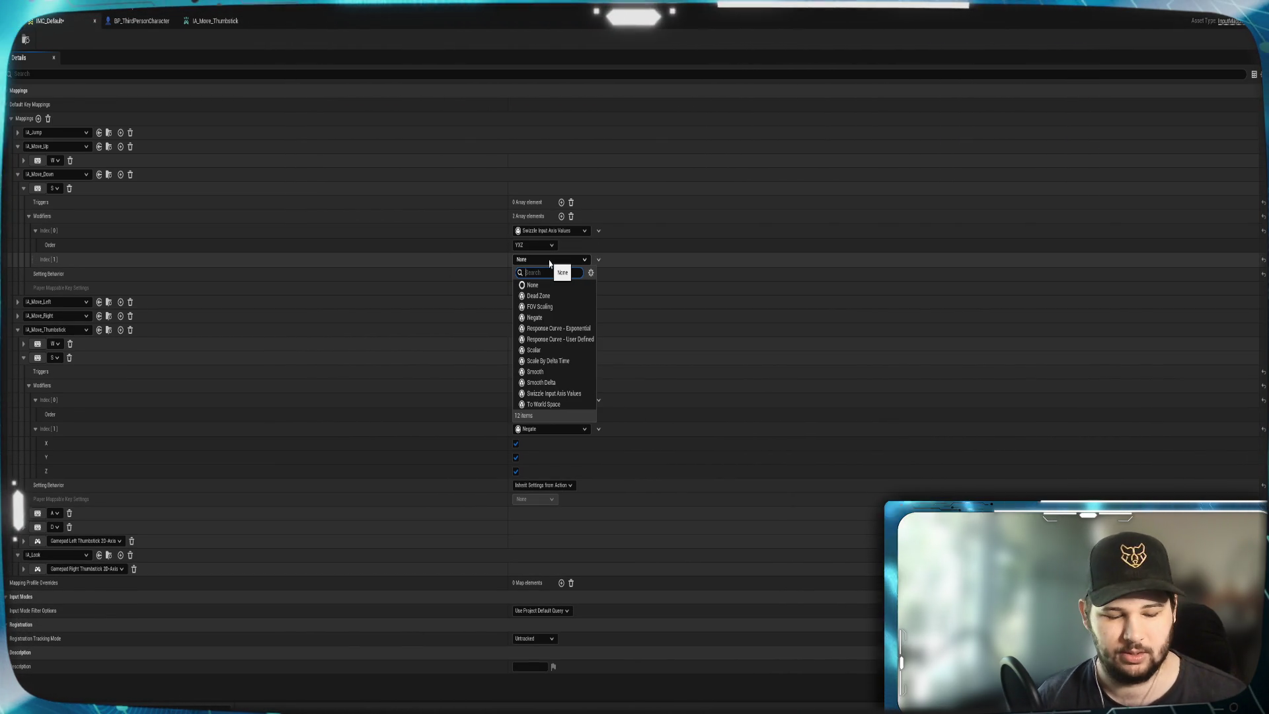
pyautogui.write('Negate')
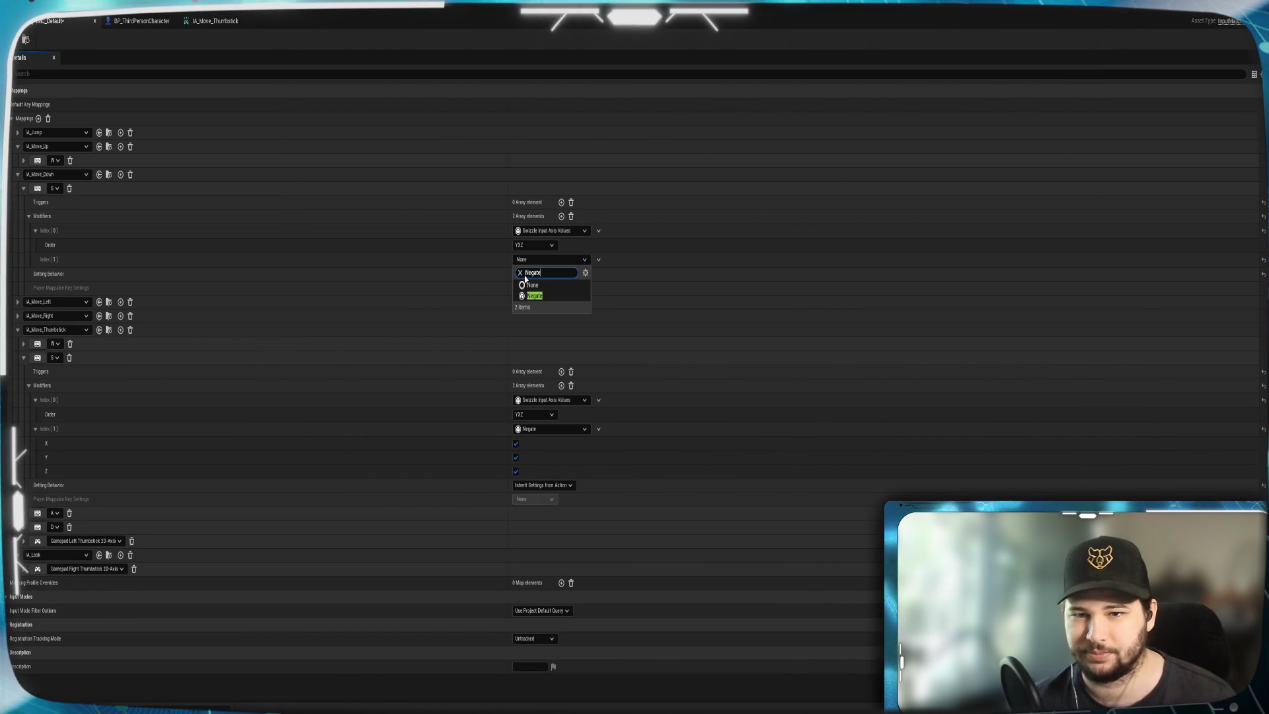
pyautogui.click(546, 297)
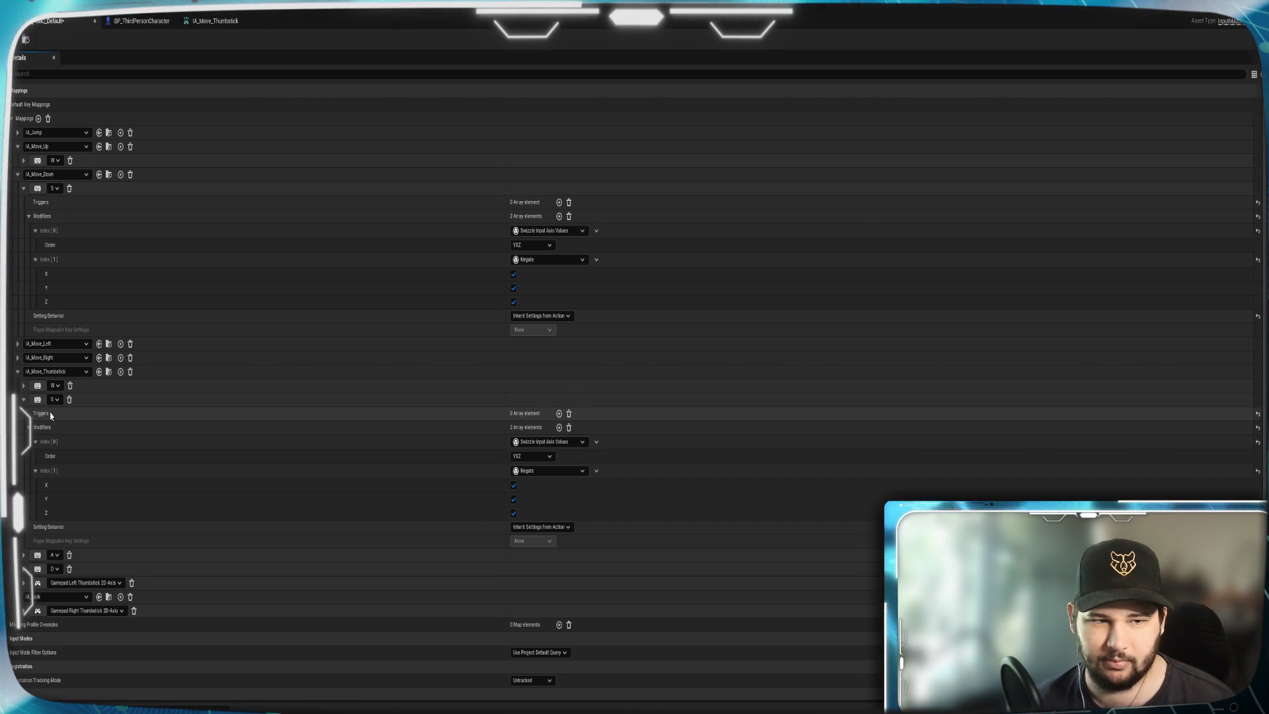
# Check the thumbstick A binding's Negate modifier for reference, then collapse IA_Move_Down's details.
pyautogui.click(24, 400)
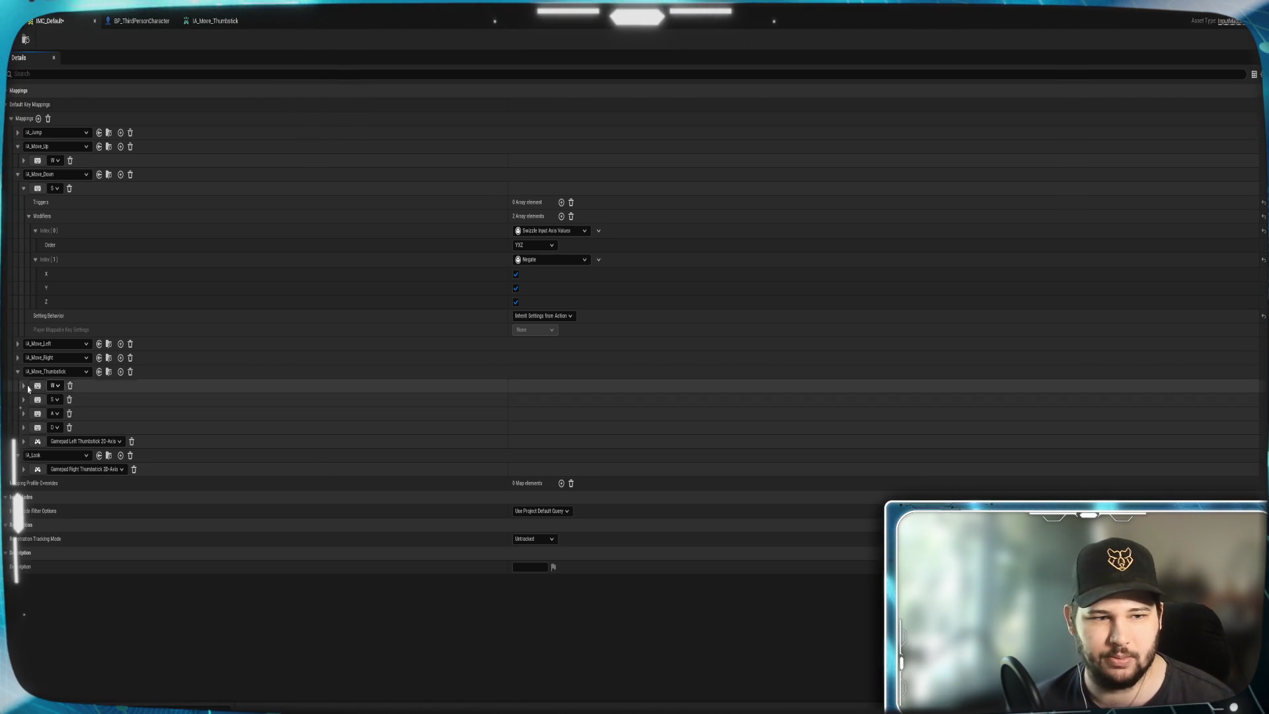
pyautogui.click(24, 414)
pyautogui.click(30, 442)
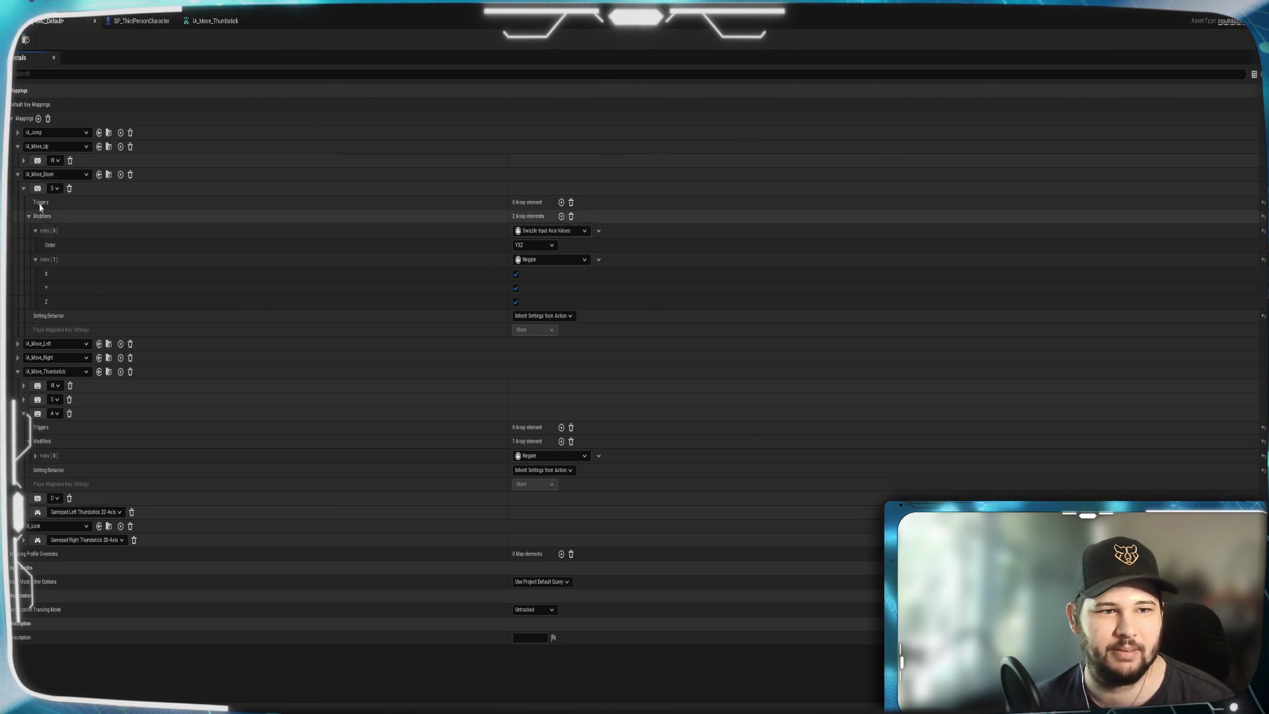
pyautogui.click(17, 175)
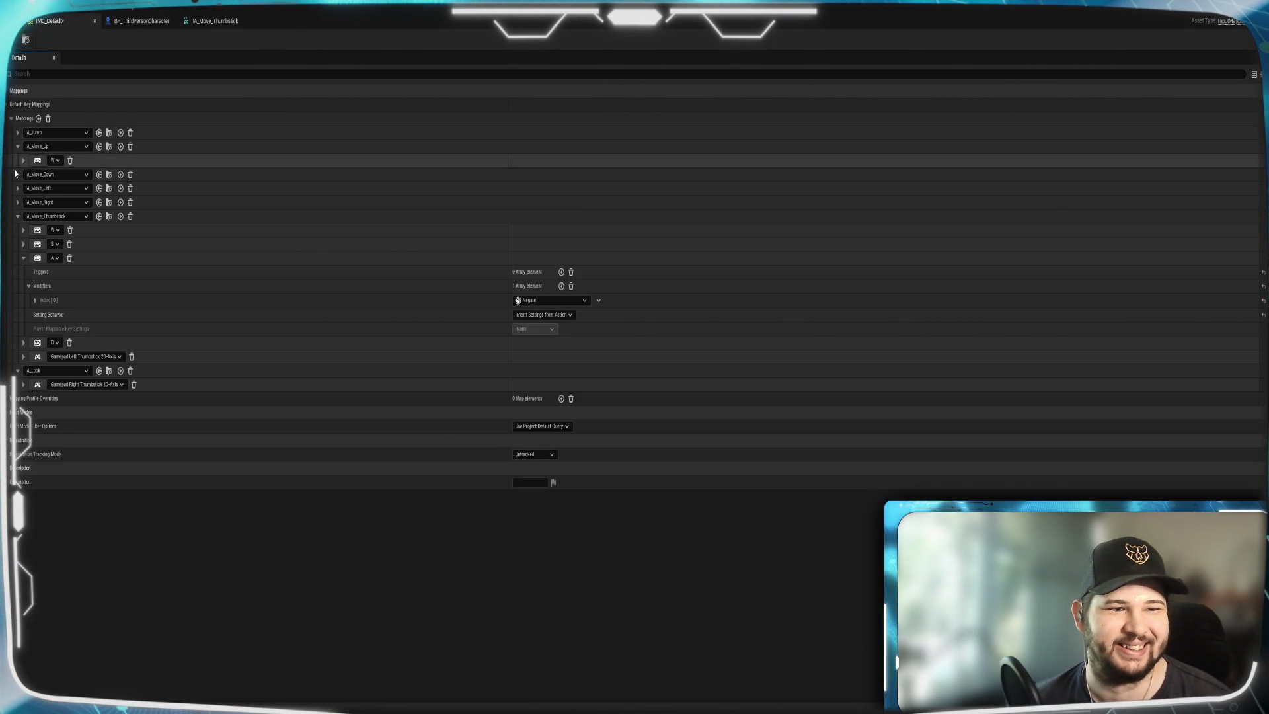
# Add one empty key binding each under IA_Move_Left and IA_Move_Right.
pyautogui.click(17, 175)
pyautogui.click(24, 188)
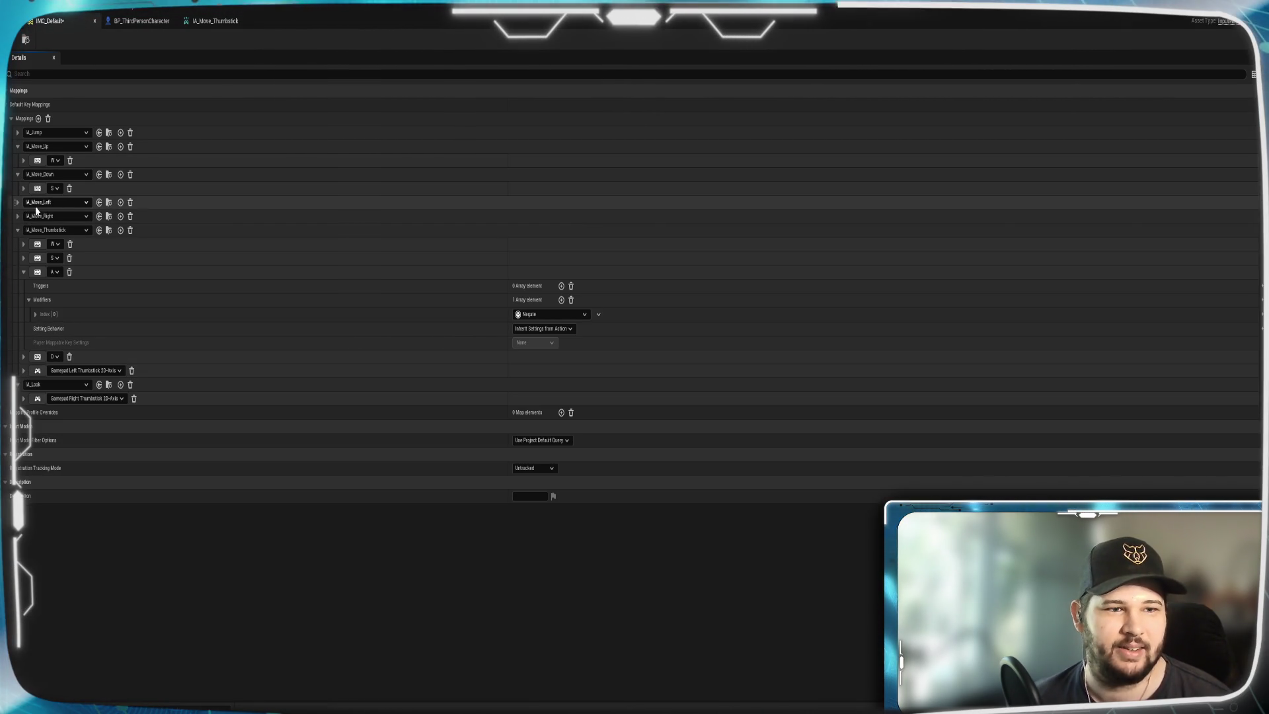
pyautogui.click(56, 202)
pyautogui.click(59, 201)
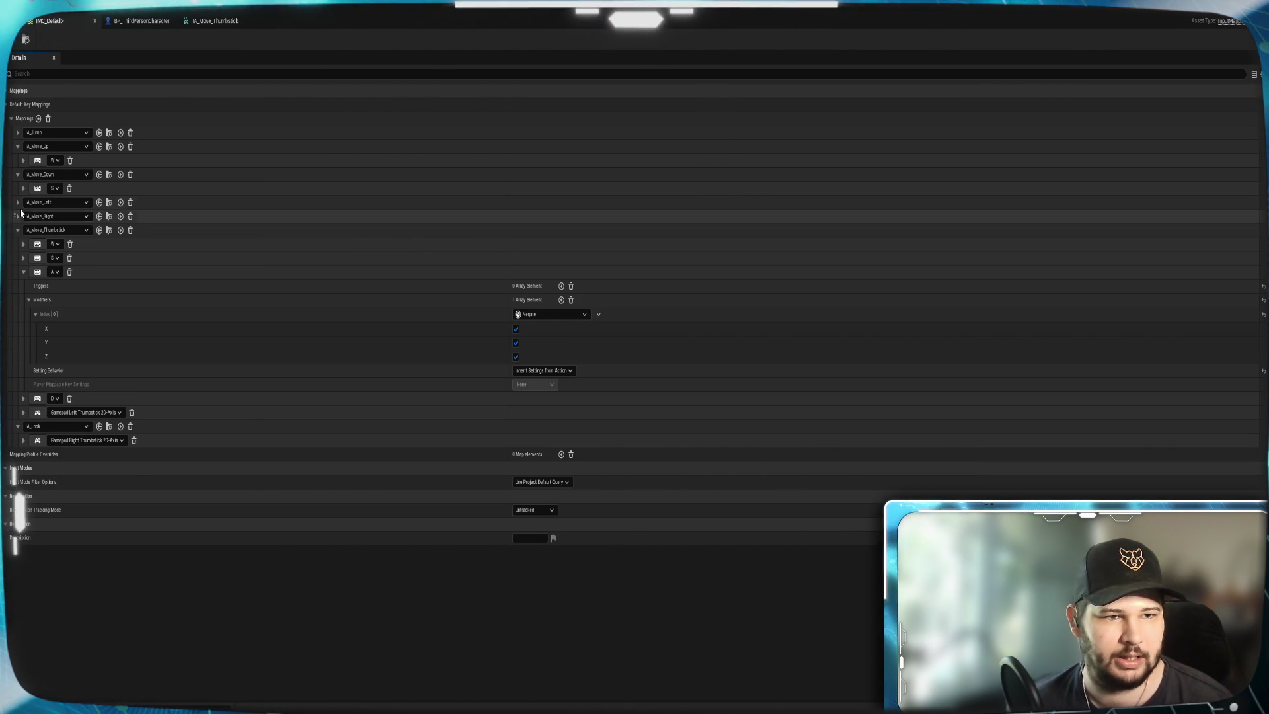
pyautogui.click(93, 201)
pyautogui.click(76, 230)
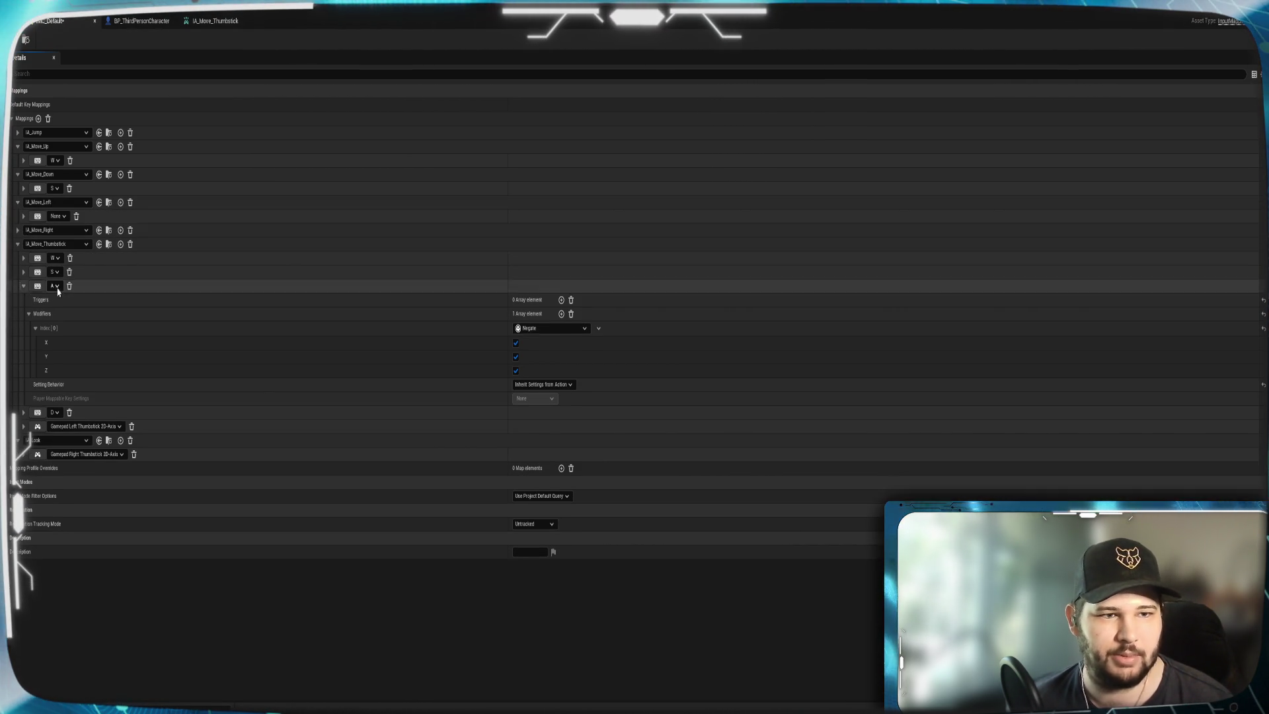
pyautogui.click(120, 230)
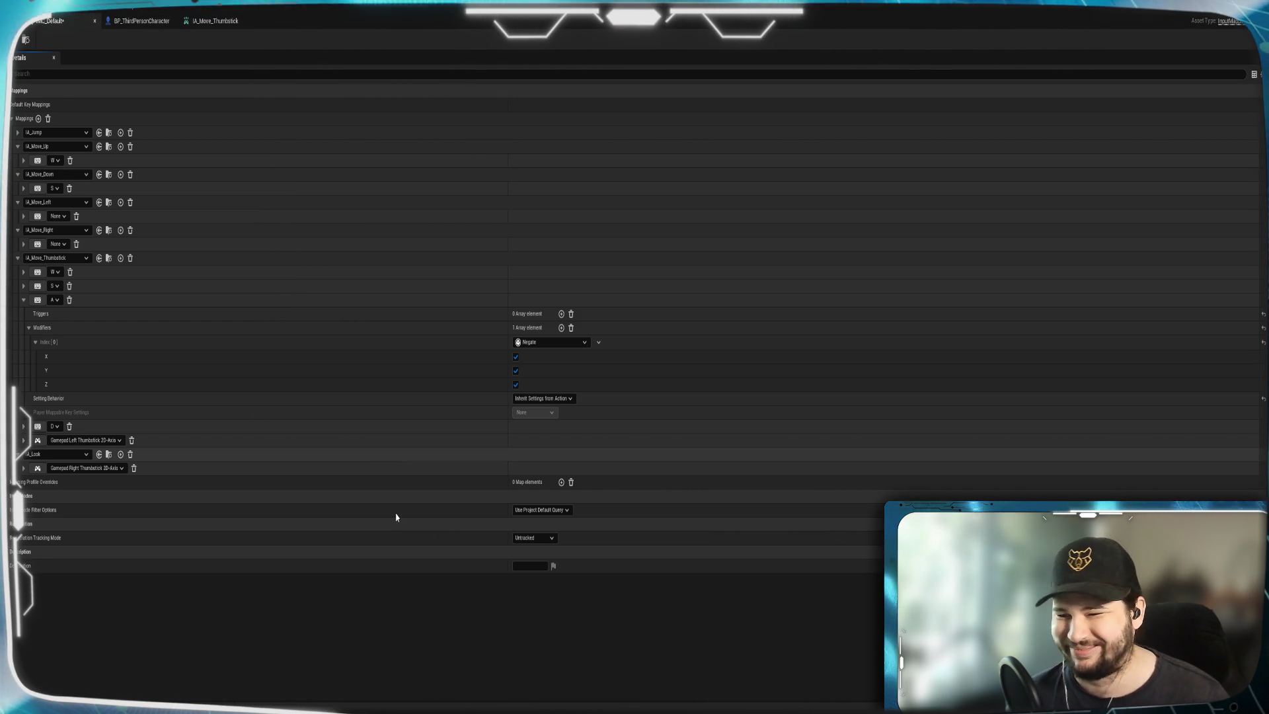
# Bind the A key to IA_Move_Left and the D key to IA_Move_Right.
pyautogui.click(57, 216)
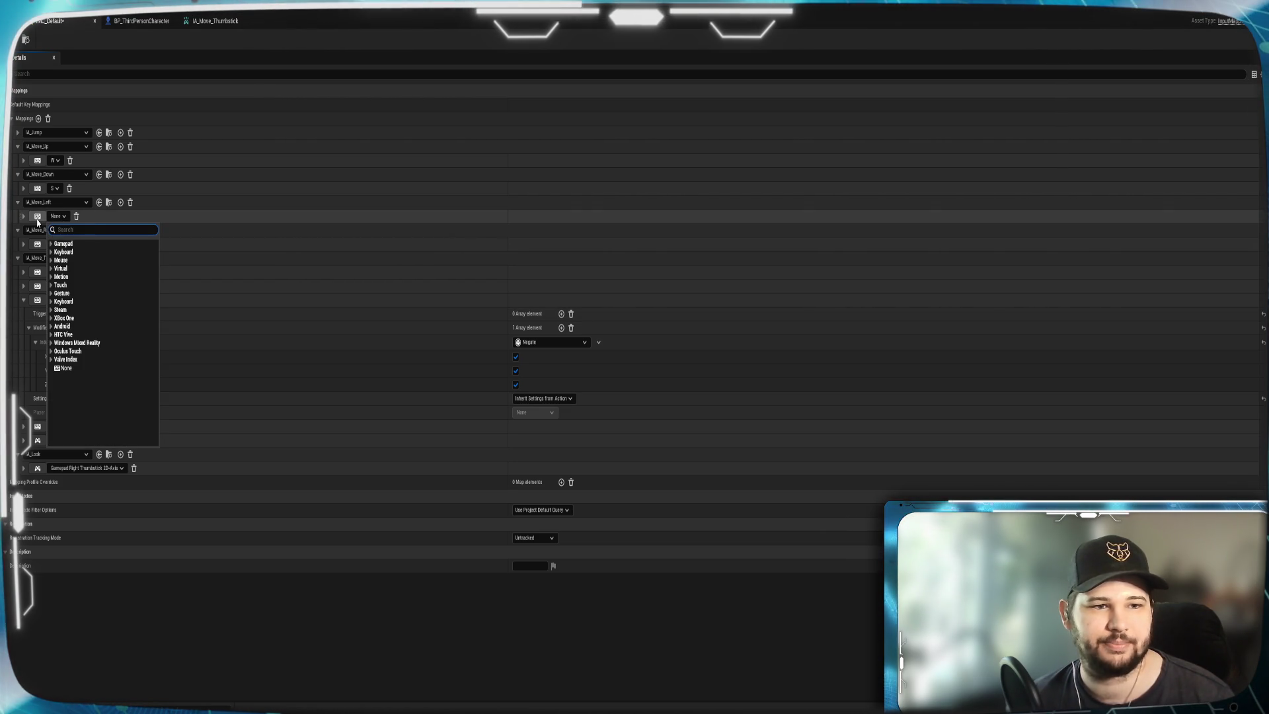
pyautogui.click(38, 216)
pyautogui.press('a')
pyautogui.click(38, 244)
pyautogui.press('d')
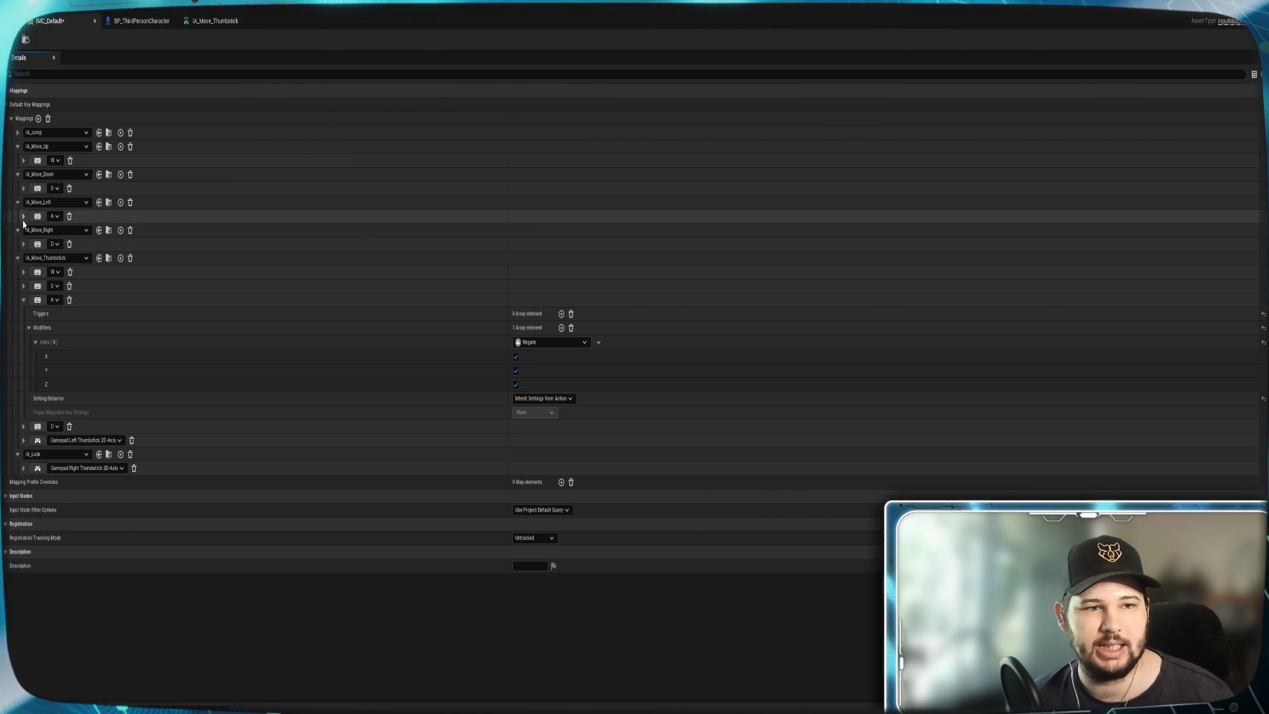
# Give IA_Move_Left's A binding a Negate modifier.
pyautogui.click(23, 217)
pyautogui.click(561, 244)
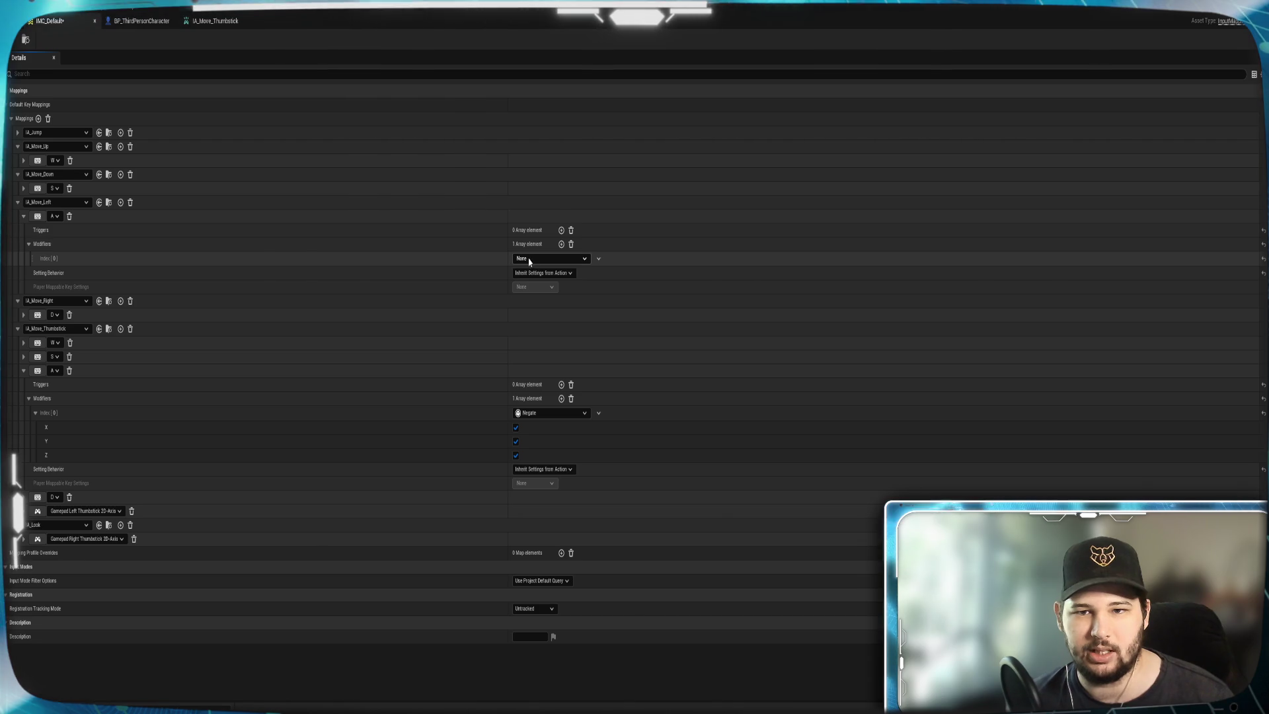
pyautogui.click(529, 259)
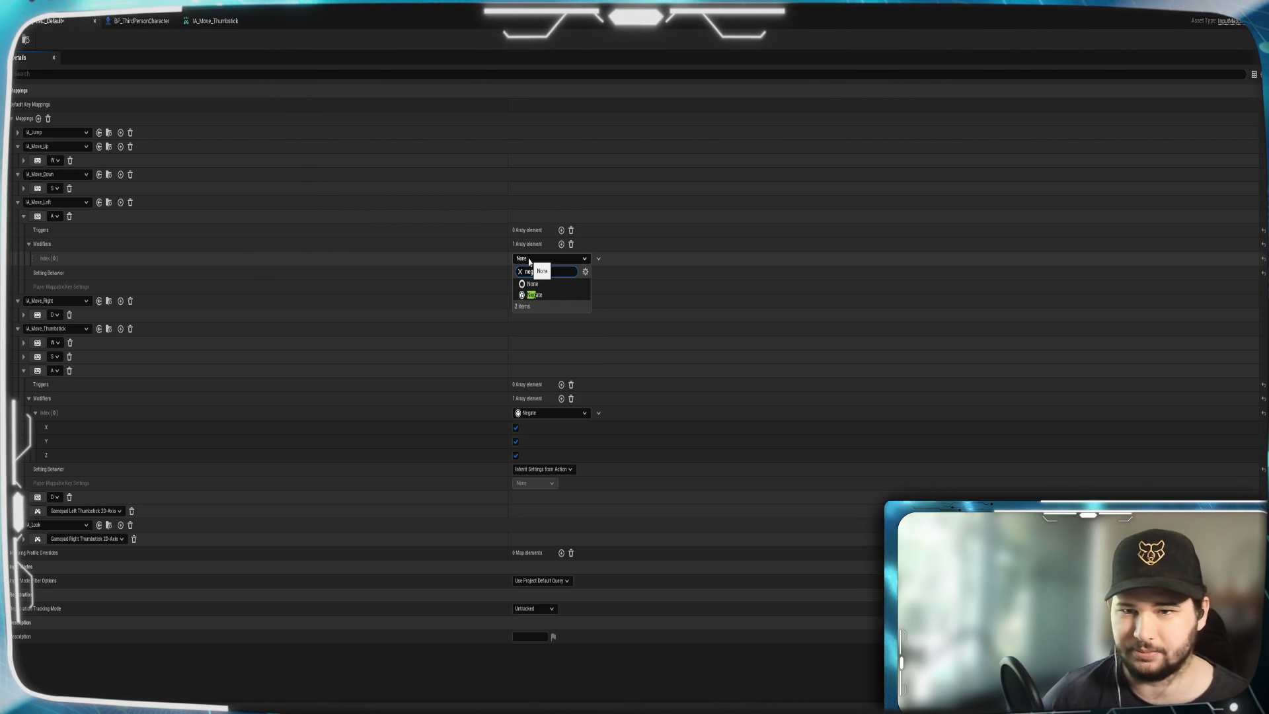
pyautogui.click(553, 300)
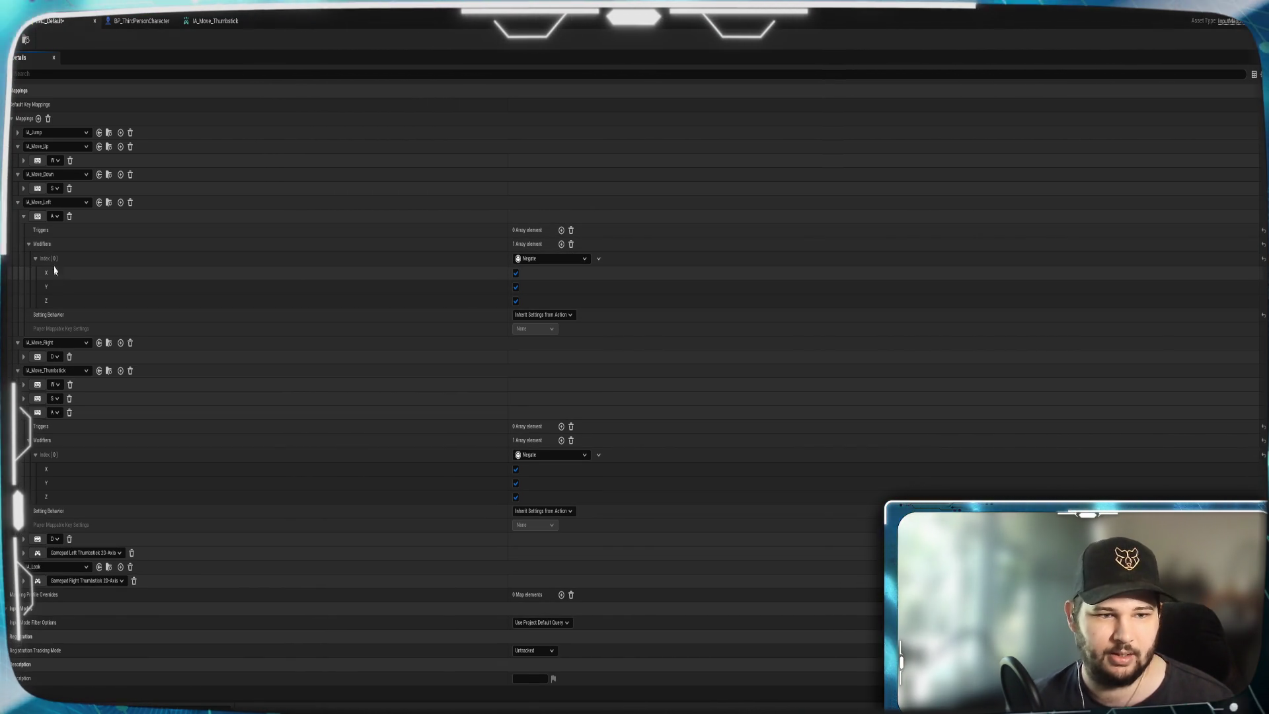
pyautogui.click(23, 217)
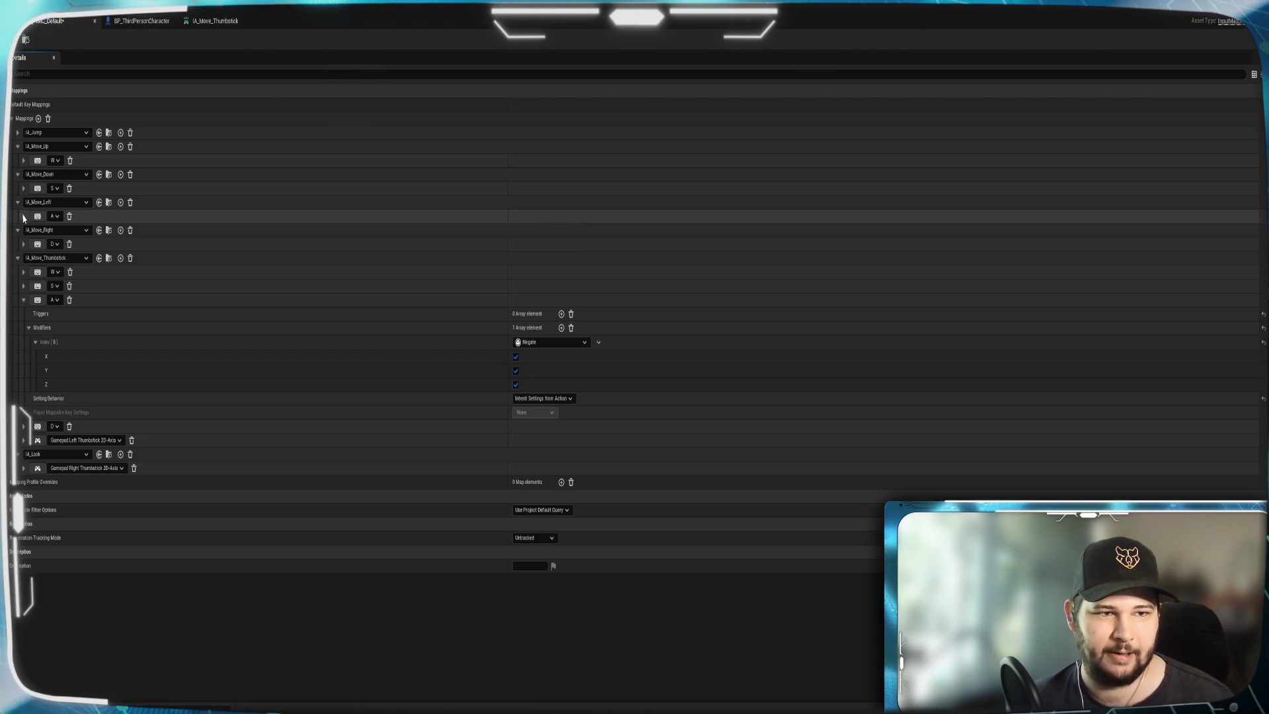
# Delete the D, A, S and W key bindings from IA_Move_Thumbstick.
pyautogui.click(24, 300)
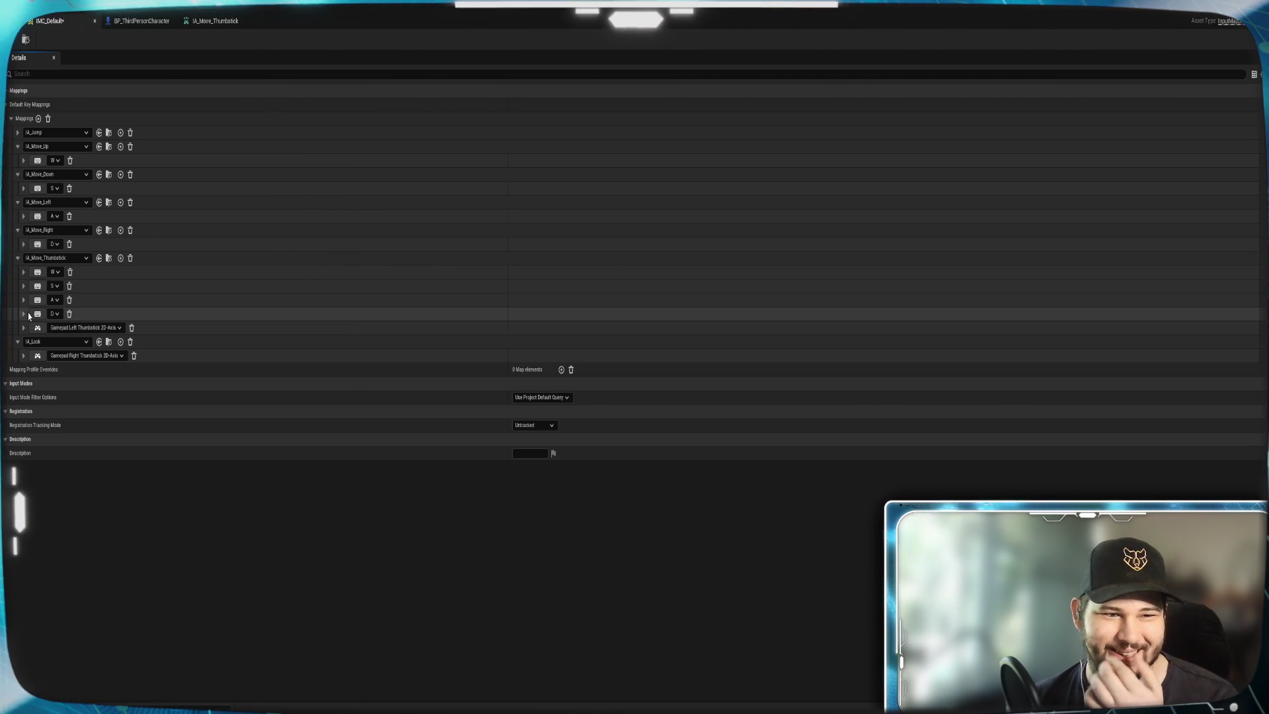
pyautogui.click(24, 314)
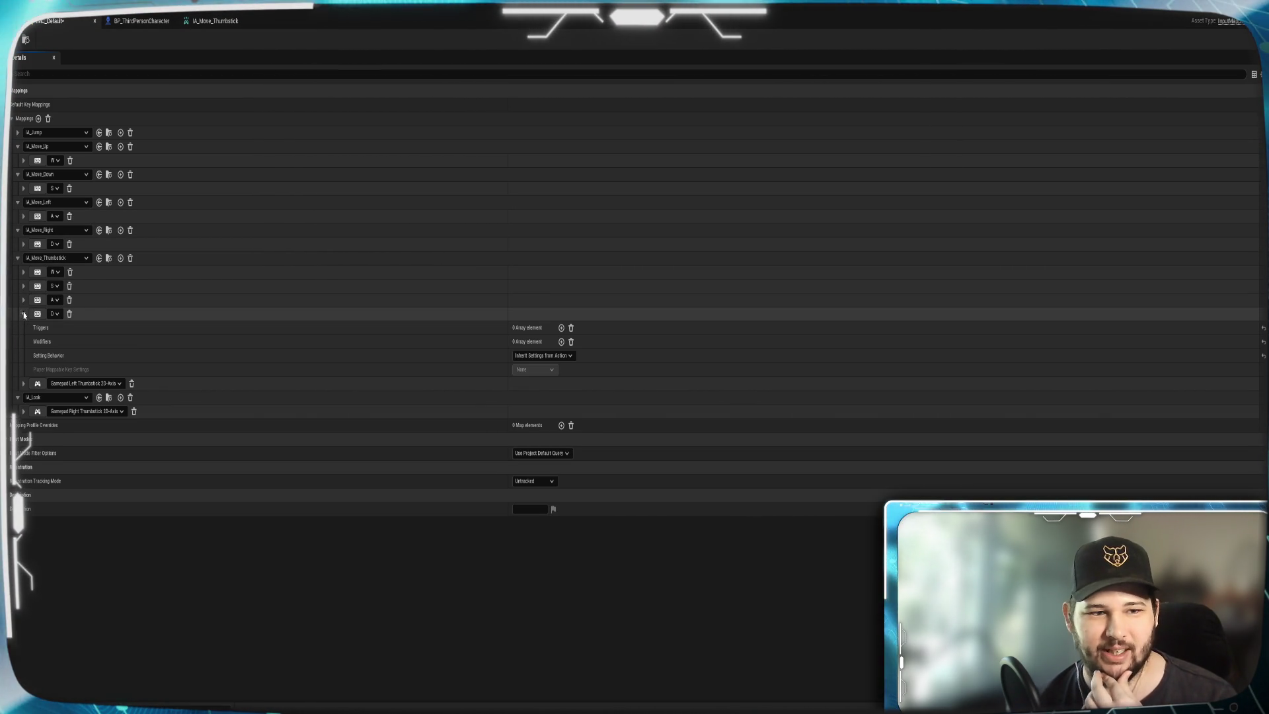
pyautogui.click(24, 314)
pyautogui.click(69, 314)
pyautogui.click(69, 300)
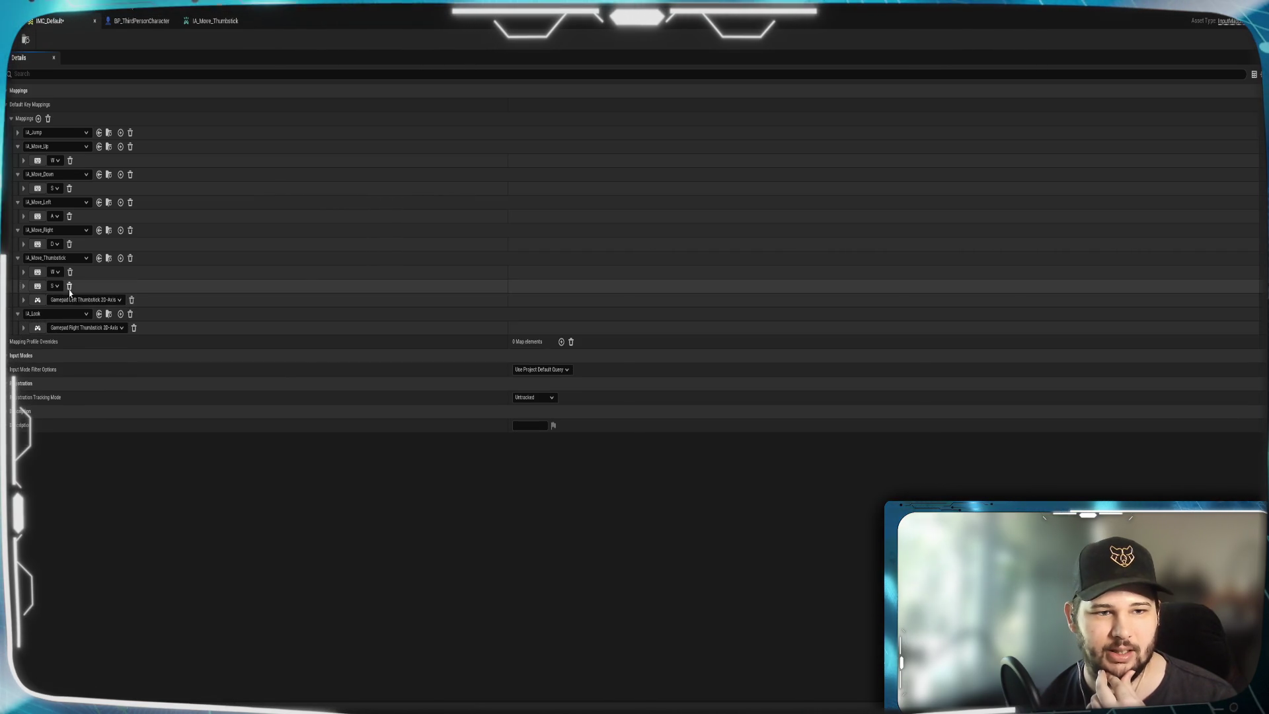
pyautogui.click(69, 286)
pyautogui.click(70, 271)
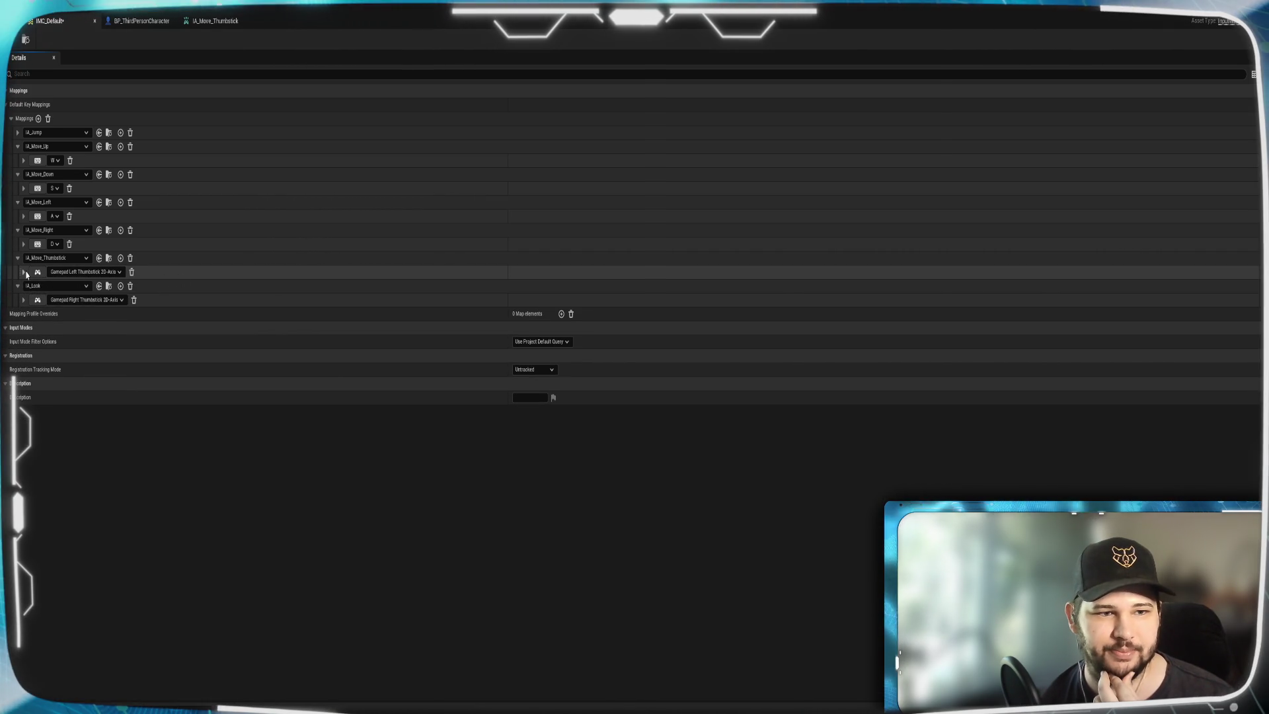
# Inspect the remaining gamepad left thumbstick binding's Dead Zone and Scalar modifiers.
pyautogui.click(25, 272)
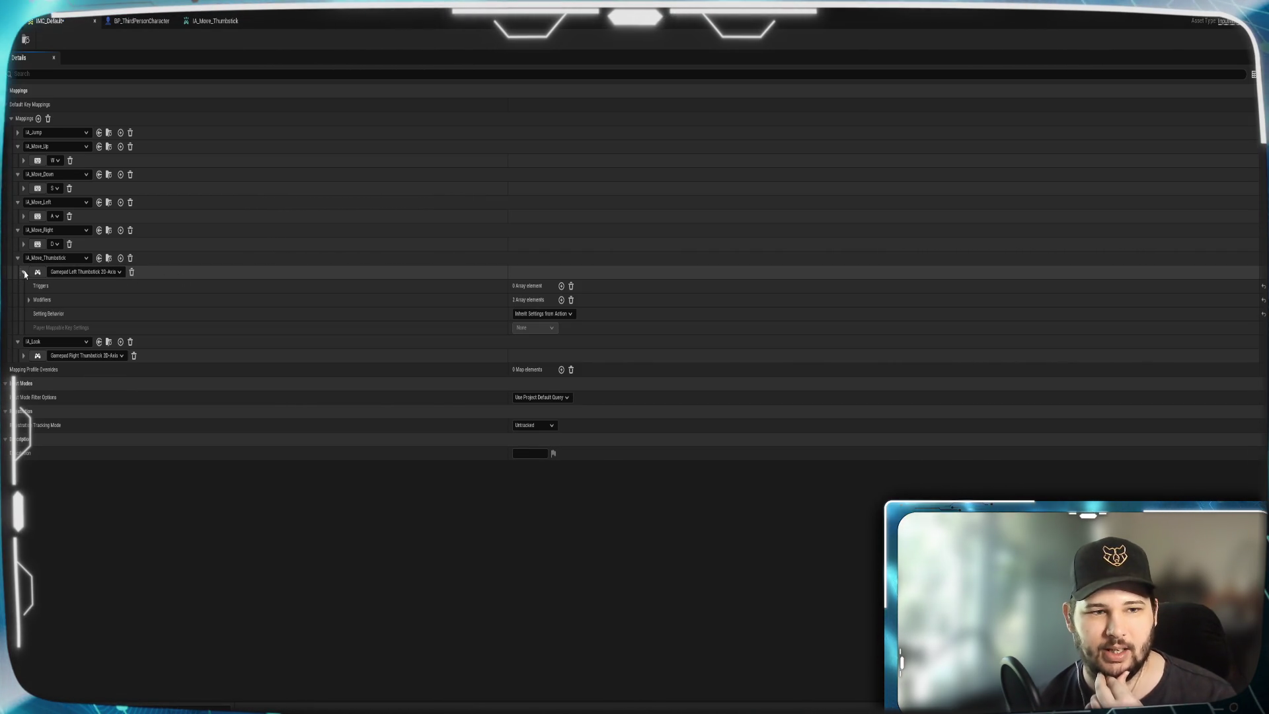
pyautogui.click(29, 299)
pyautogui.click(29, 299)
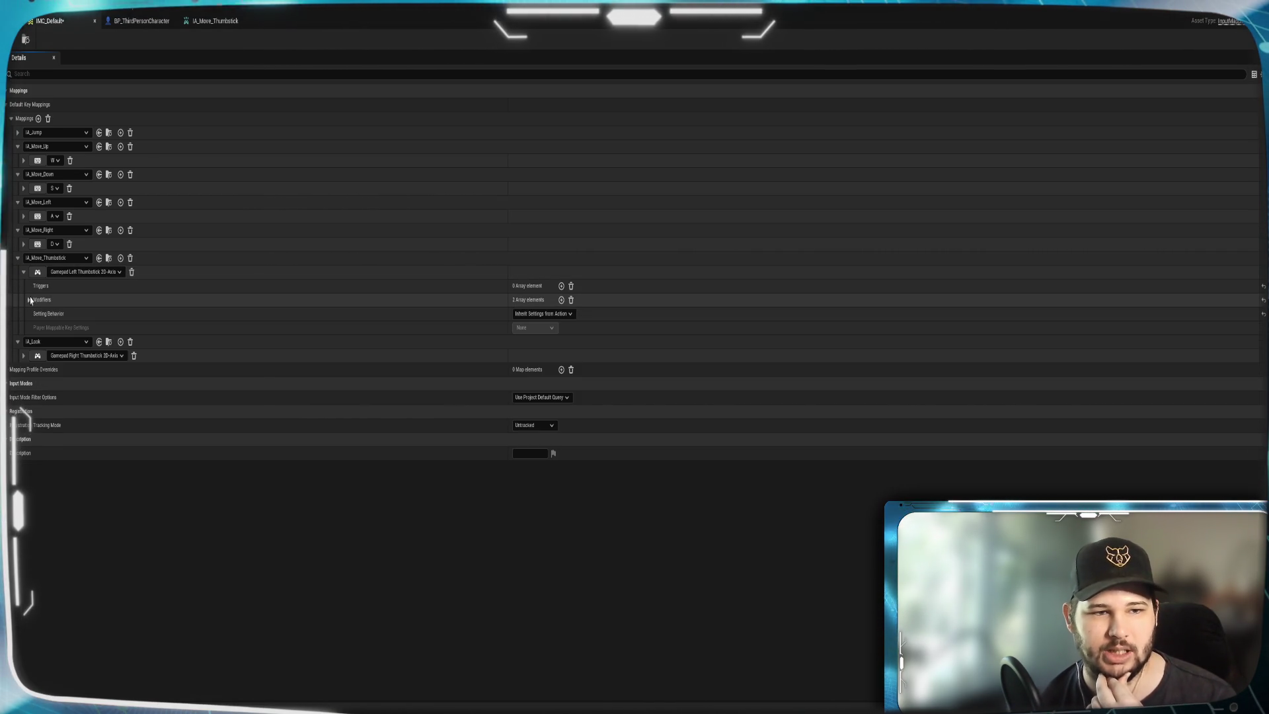
pyautogui.click(24, 272)
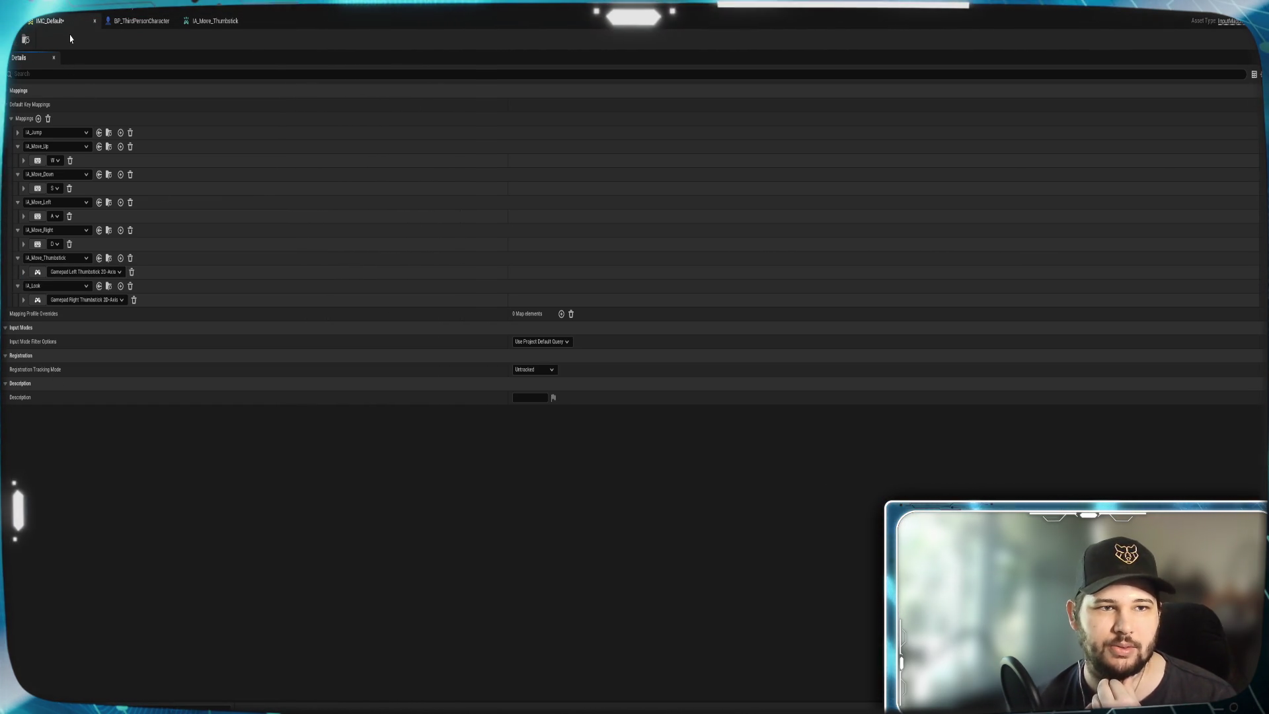
pyautogui.click(204, 27)
pyautogui.click(251, 21)
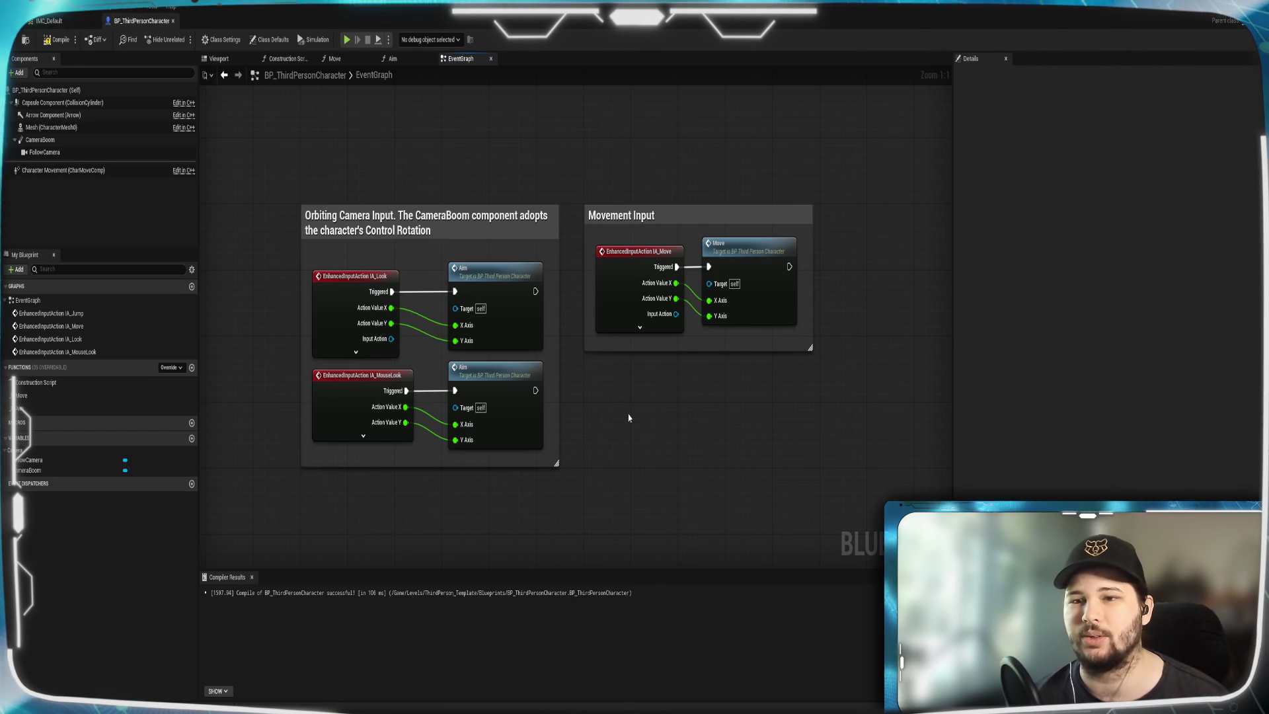
pyautogui.moveTo(630, 456); pyautogui.dragTo(550, 305)
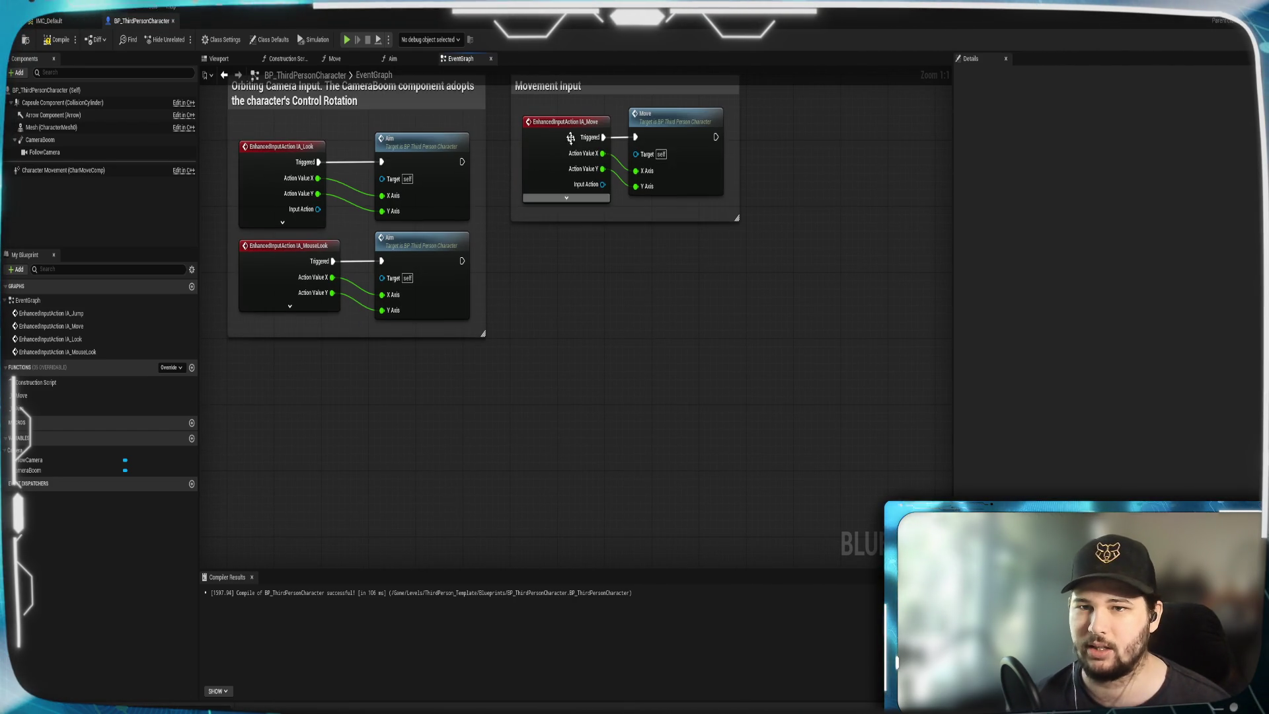
pyautogui.click(542, 156)
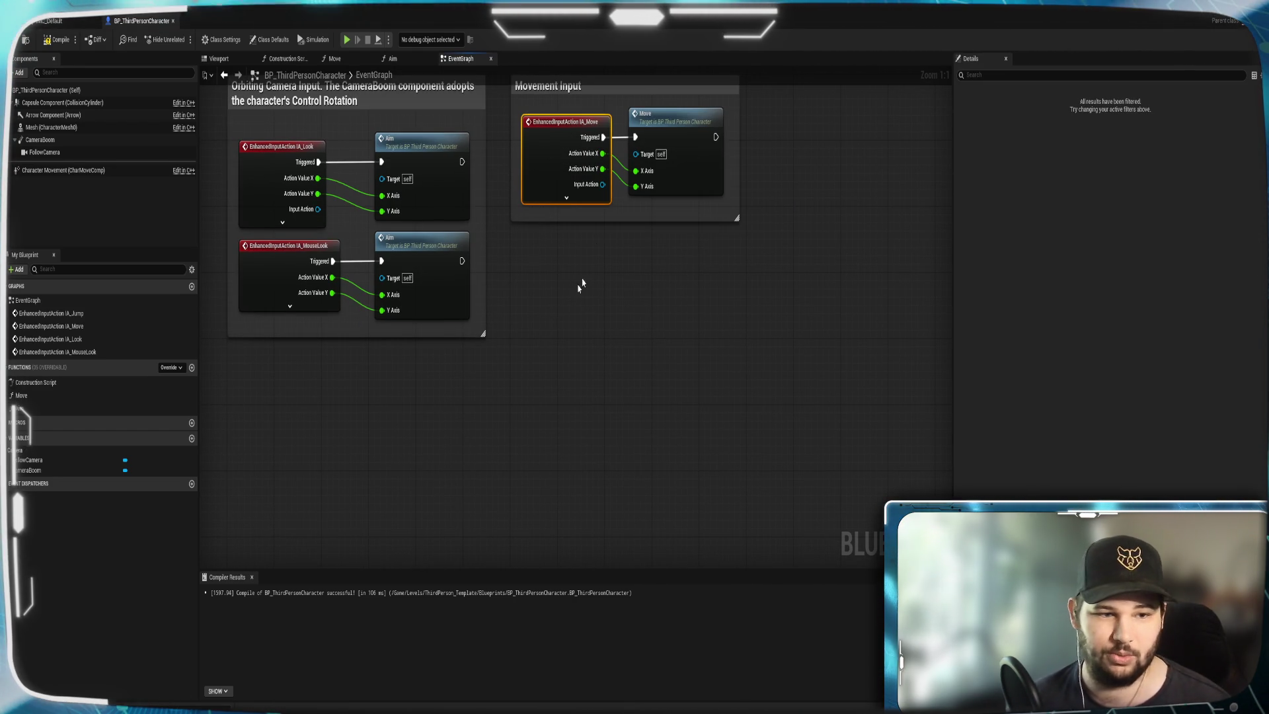
pyautogui.moveTo(595, 345); pyautogui.dragTo(561, 357)
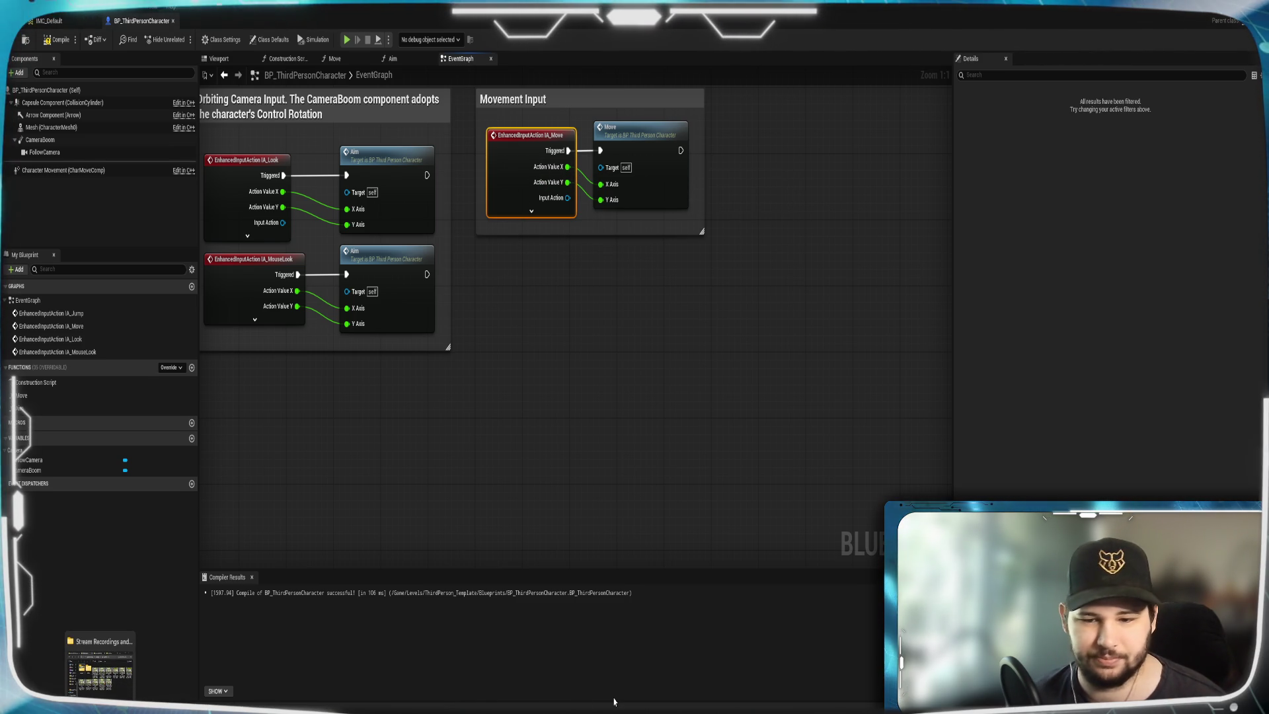
pyautogui.moveTo(587, 712)
pyautogui.click(427, 686)
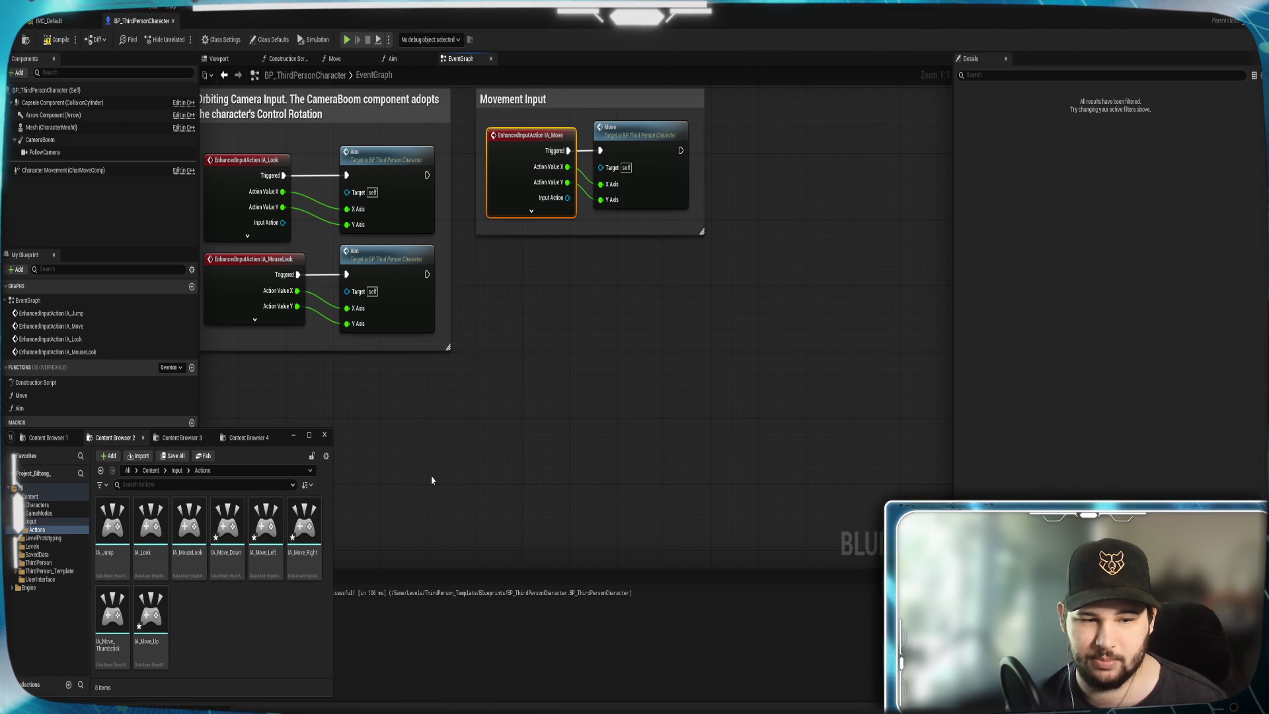
pyautogui.click(586, 328)
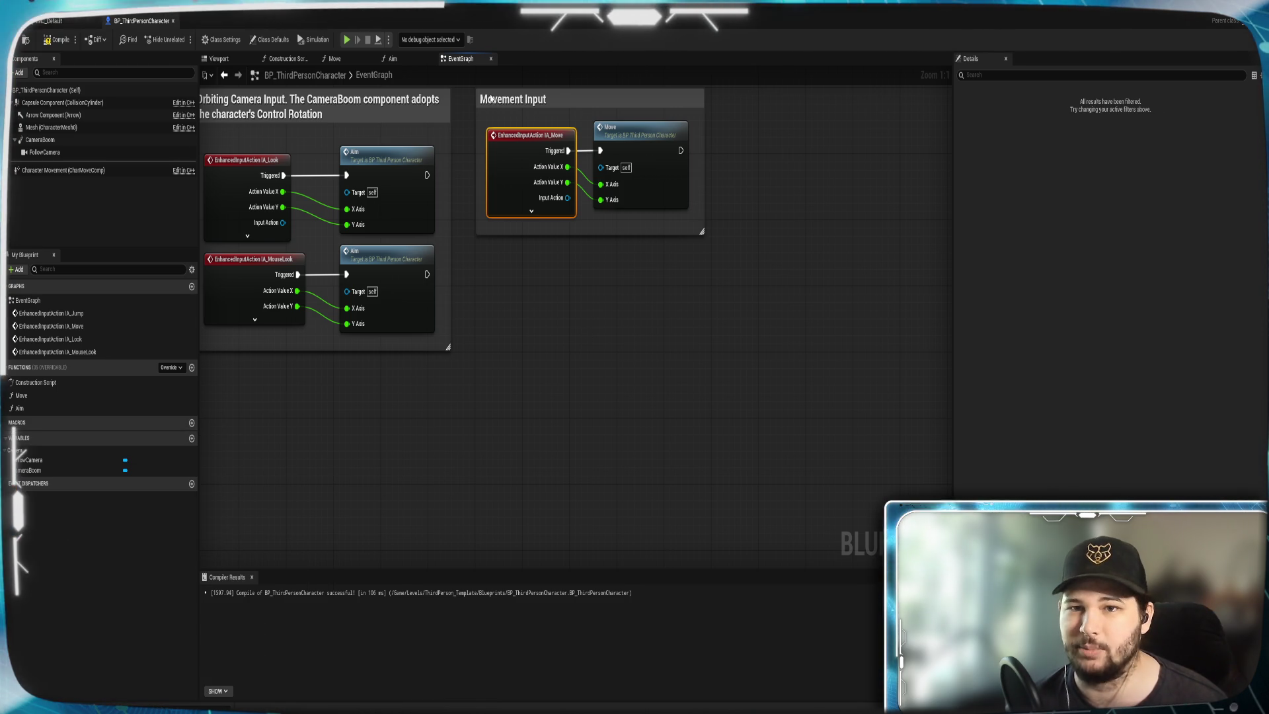
pyautogui.click(532, 211)
pyautogui.click(535, 311)
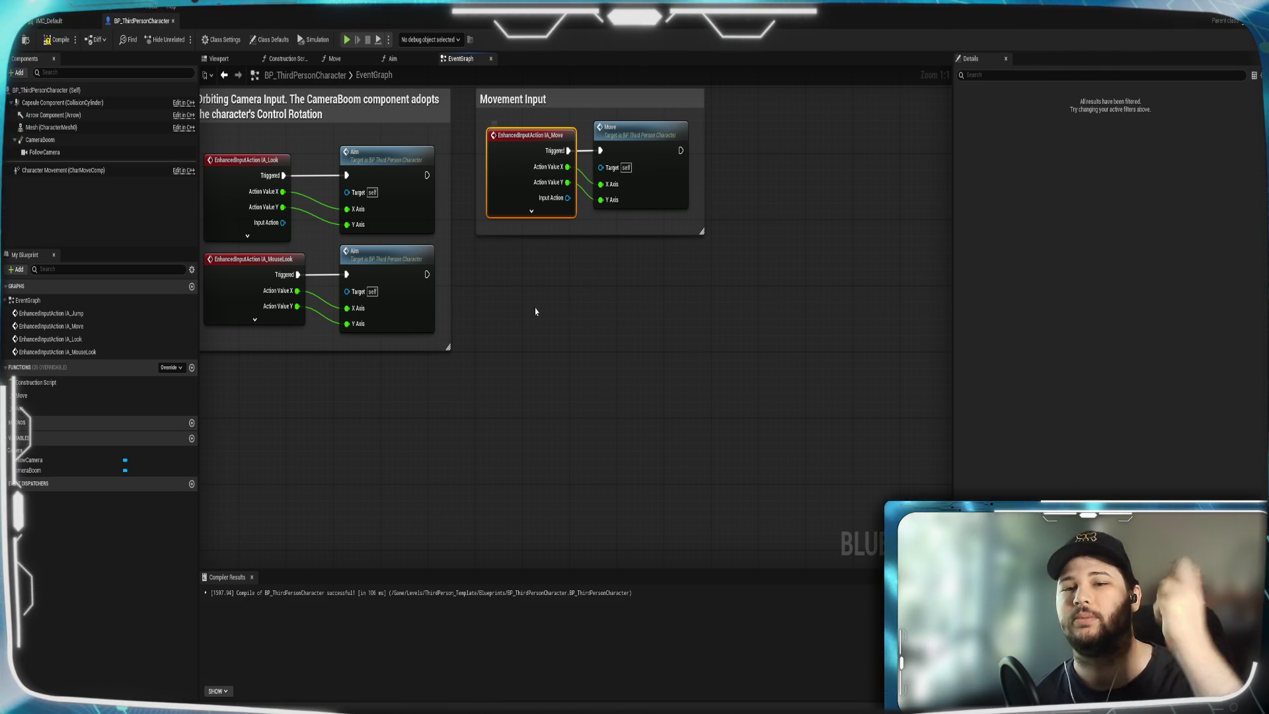
pyautogui.rightClick(508, 182)
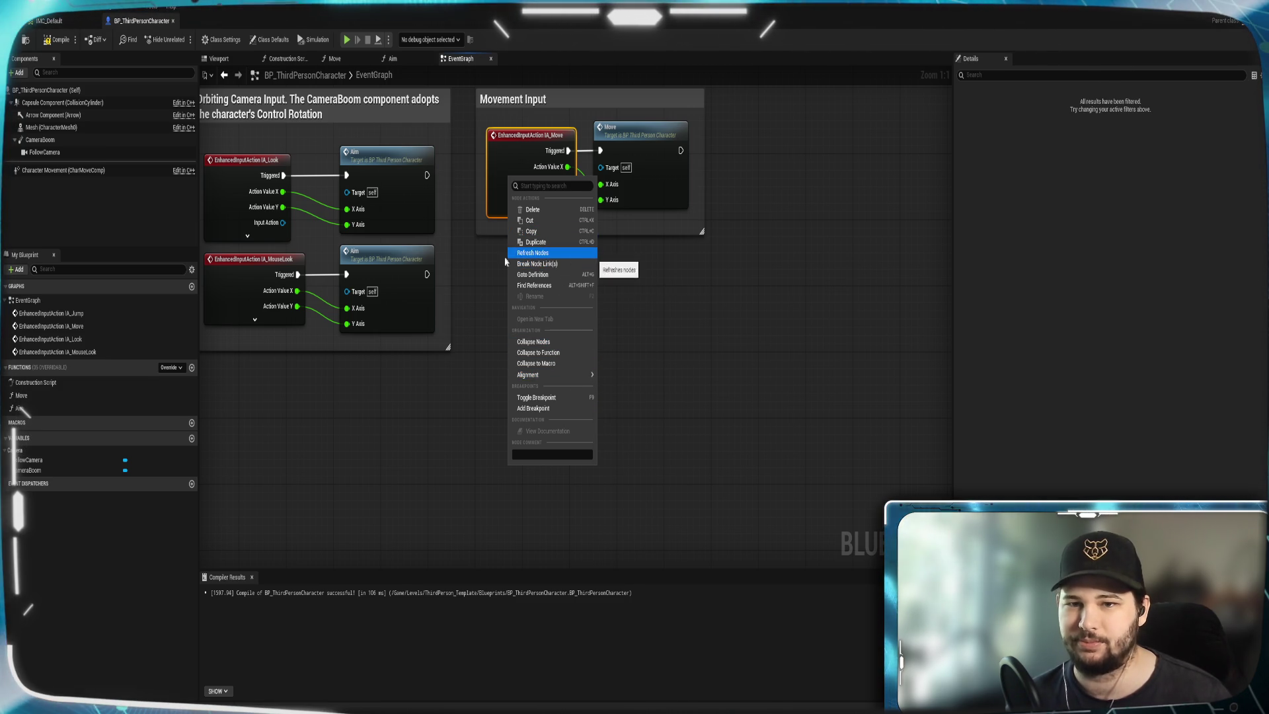
pyautogui.click(485, 269)
pyautogui.click(520, 304)
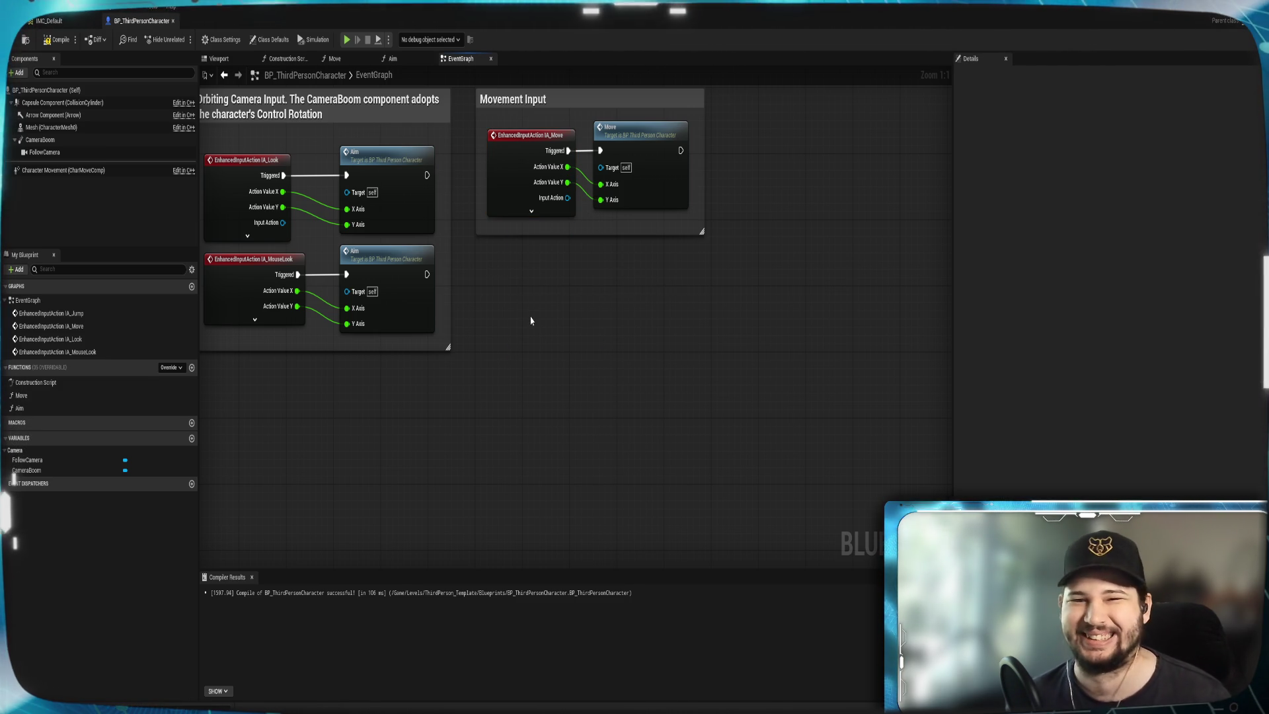
# Add IA_Move_Up and IA_Move_Down event nodes, stacked below the Movement Input group.
pyautogui.rightClick(531, 321)
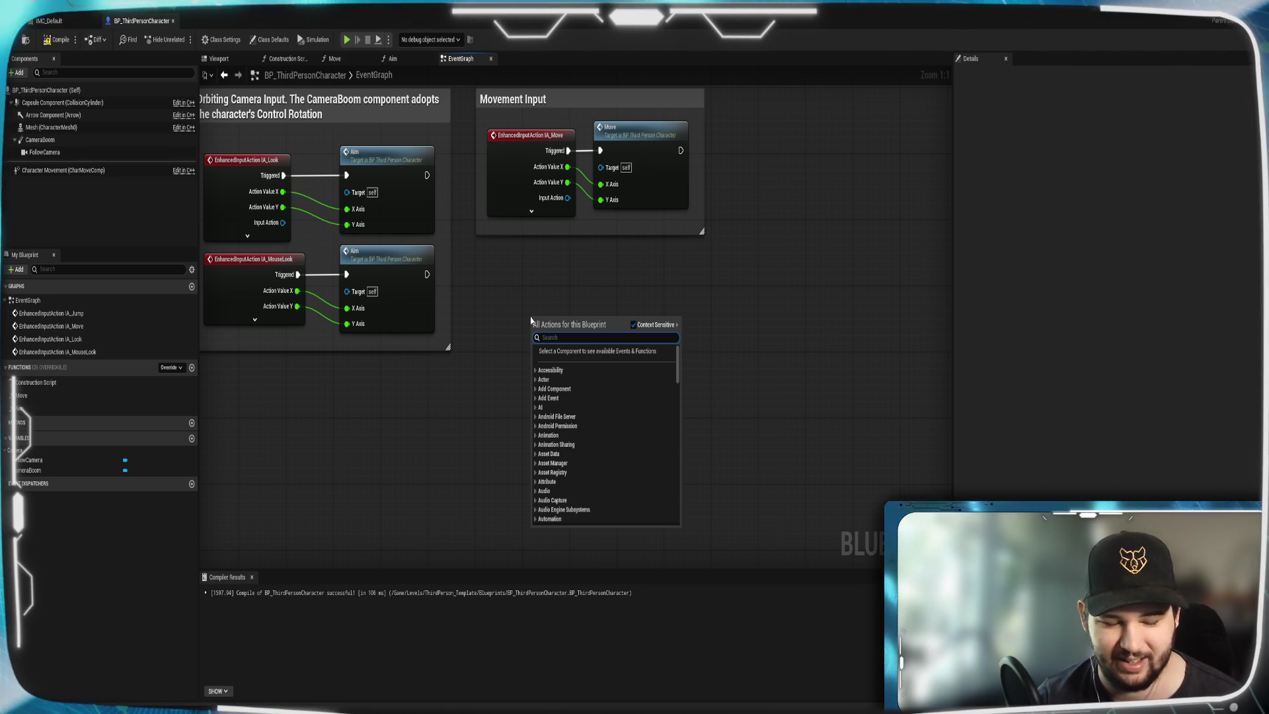
pyautogui.write('IA')
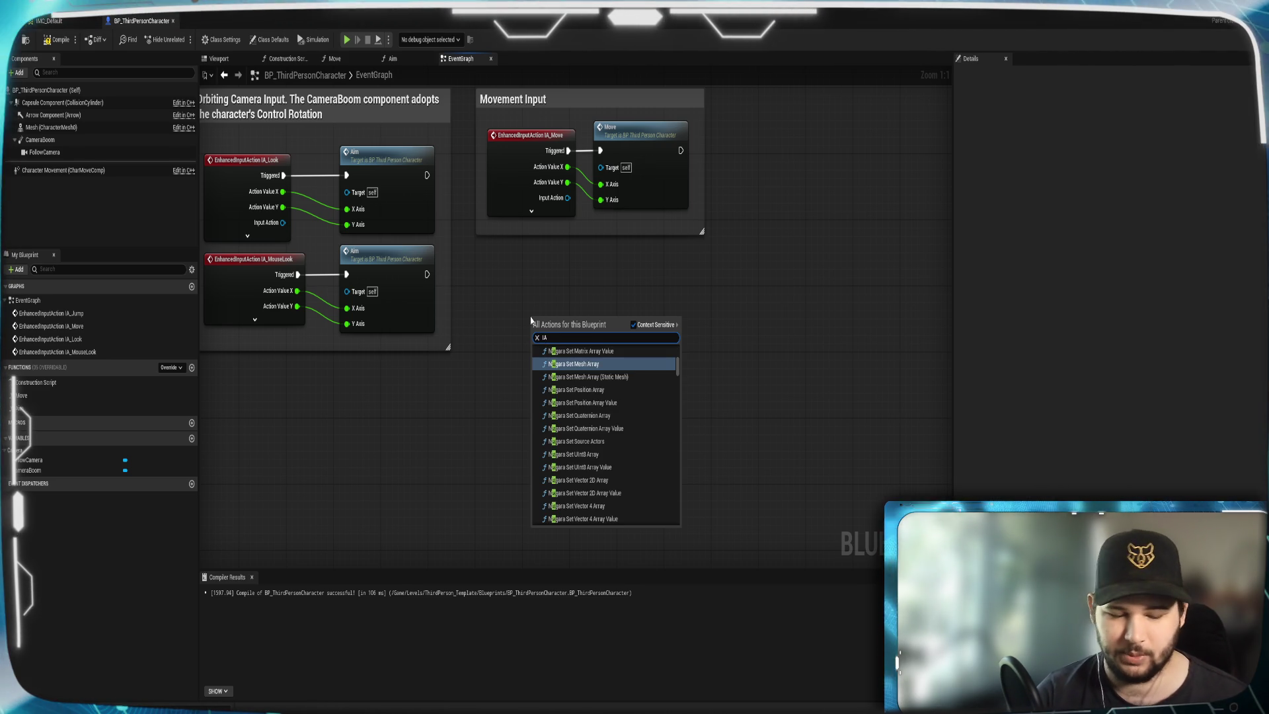
pyautogui.write('_M')
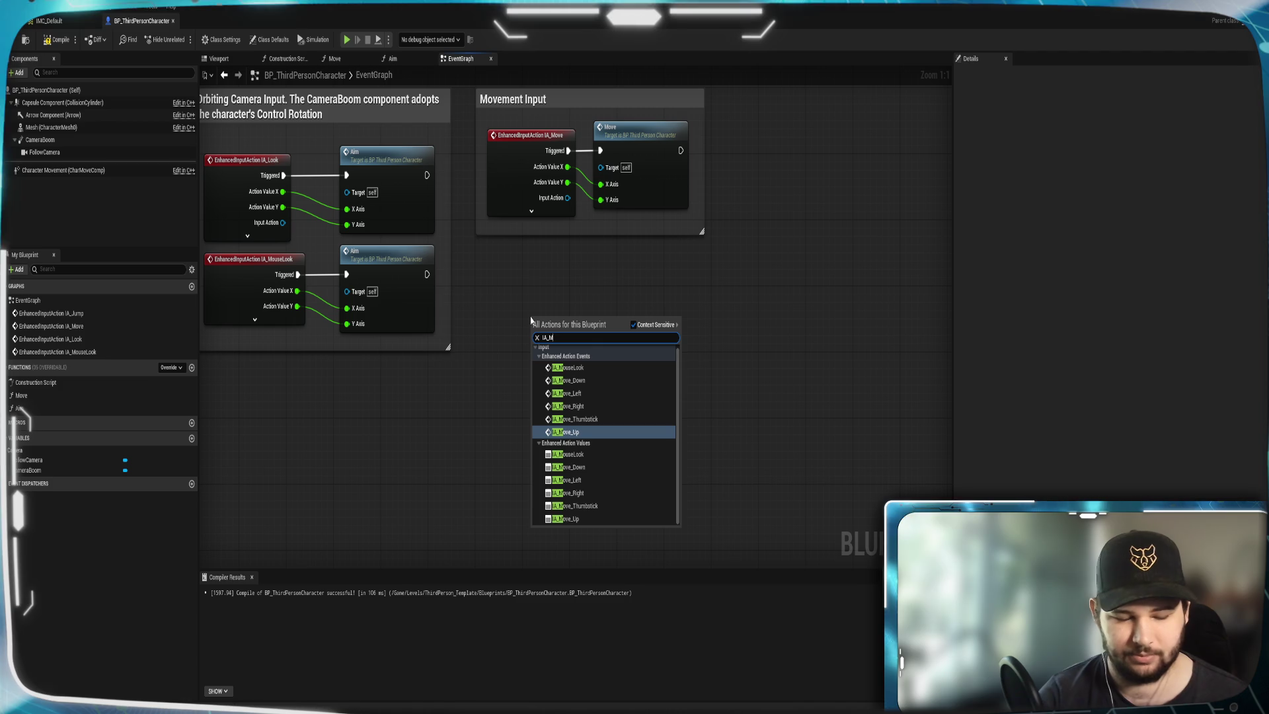
pyautogui.write('ove')
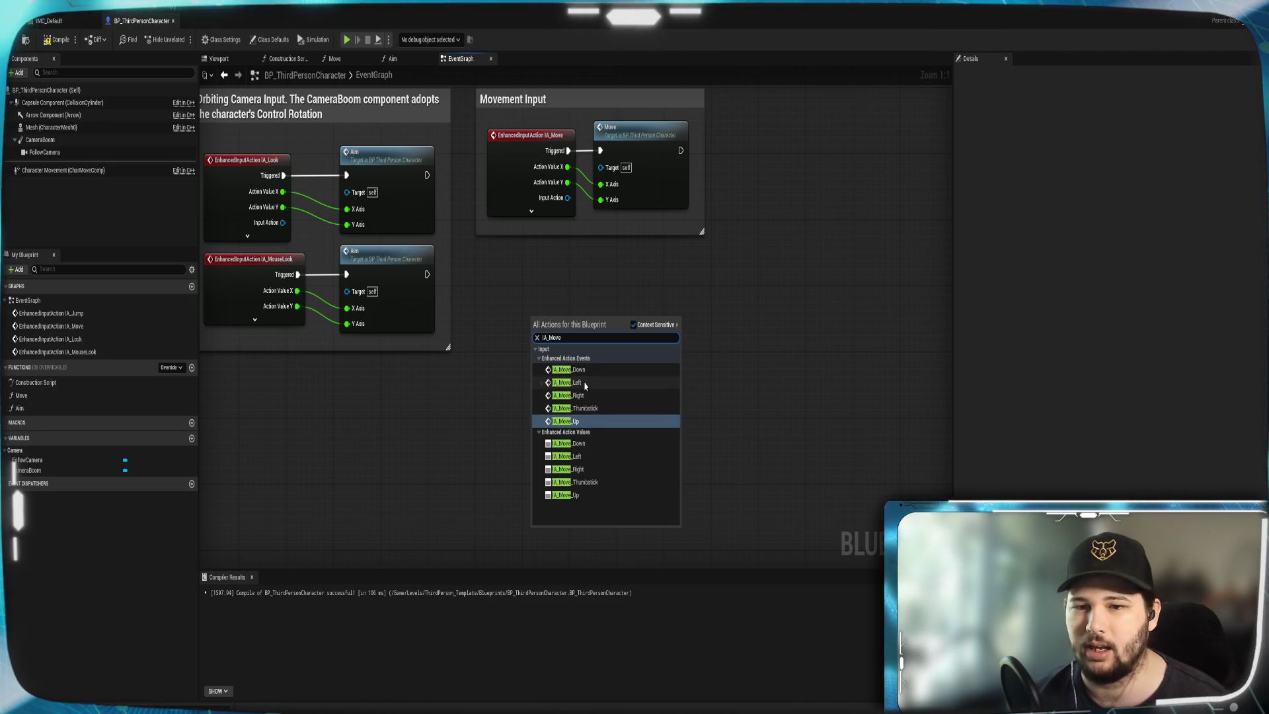
pyautogui.press('Escape')
pyautogui.click(591, 420)
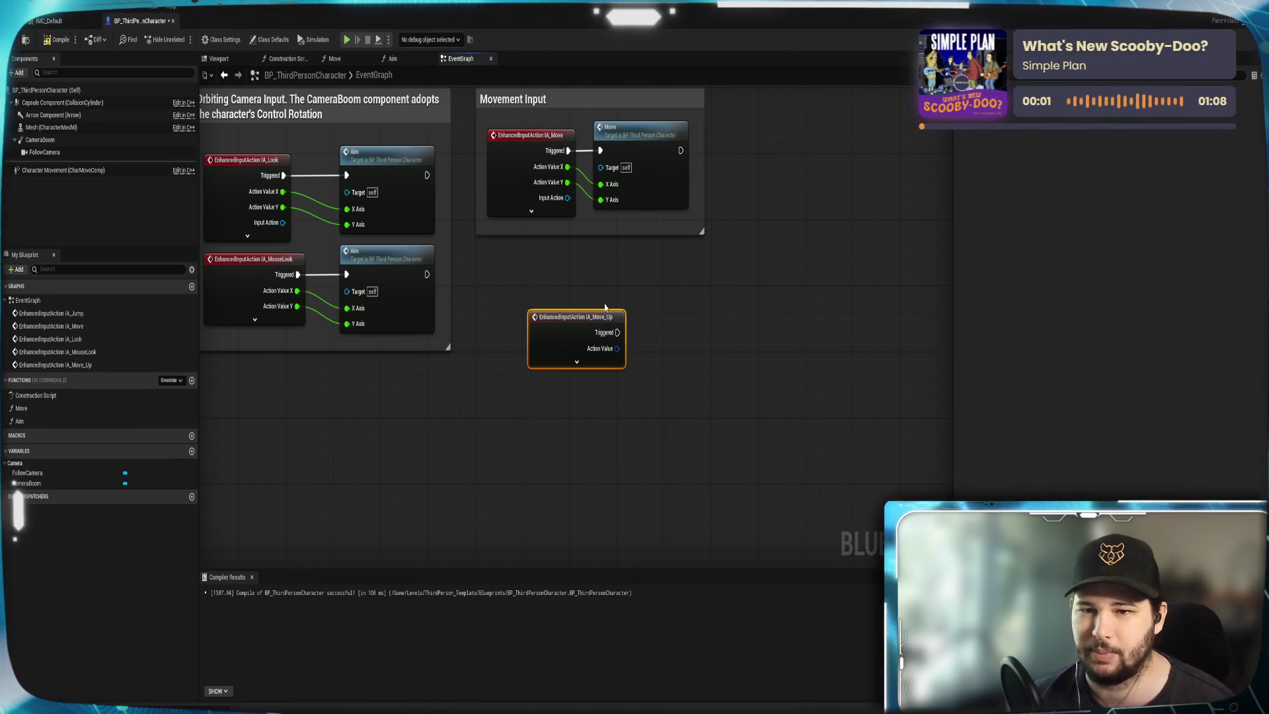
pyautogui.moveTo(600, 316); pyautogui.dragTo(548, 257)
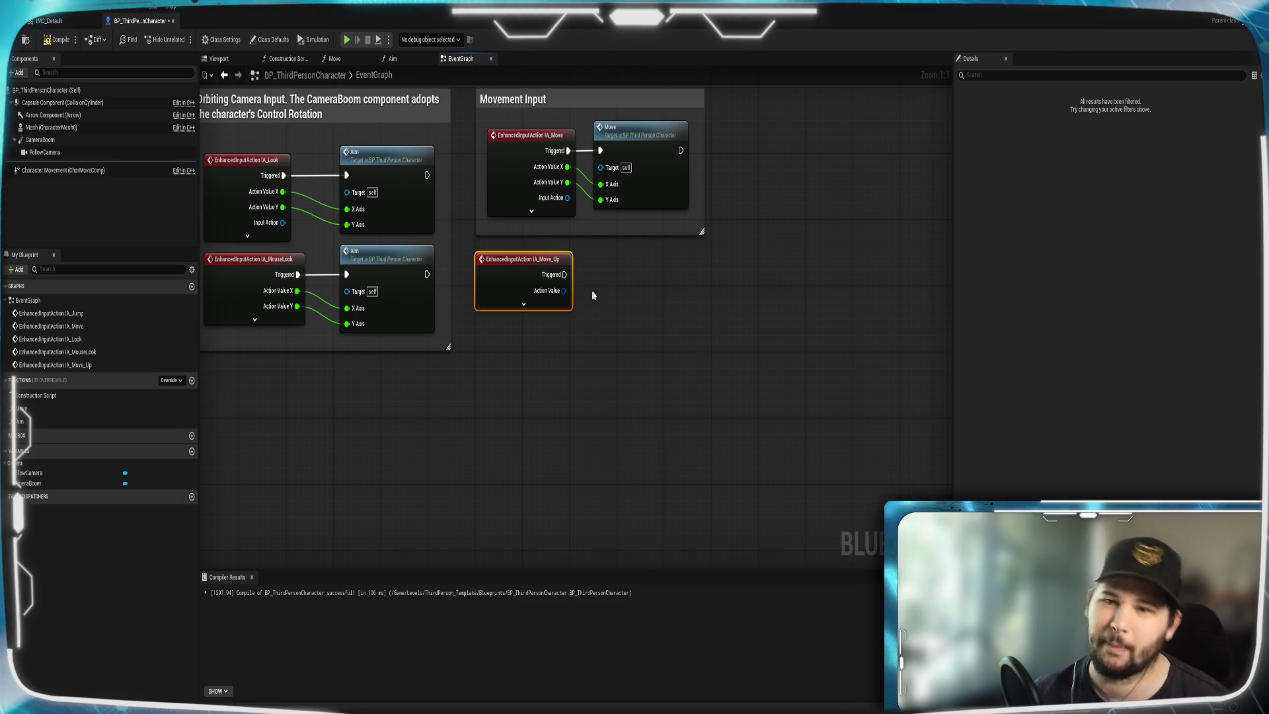
pyautogui.moveTo(553, 259); pyautogui.dragTo(564, 268)
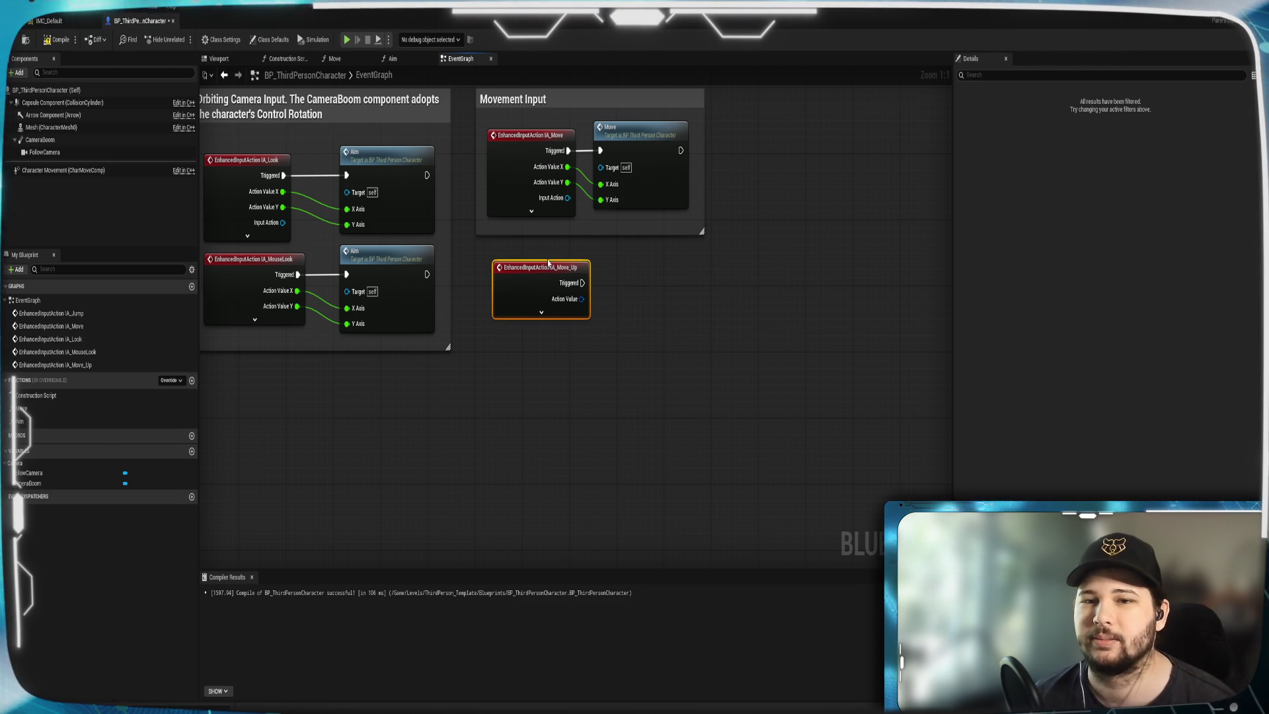
pyautogui.click(749, 419)
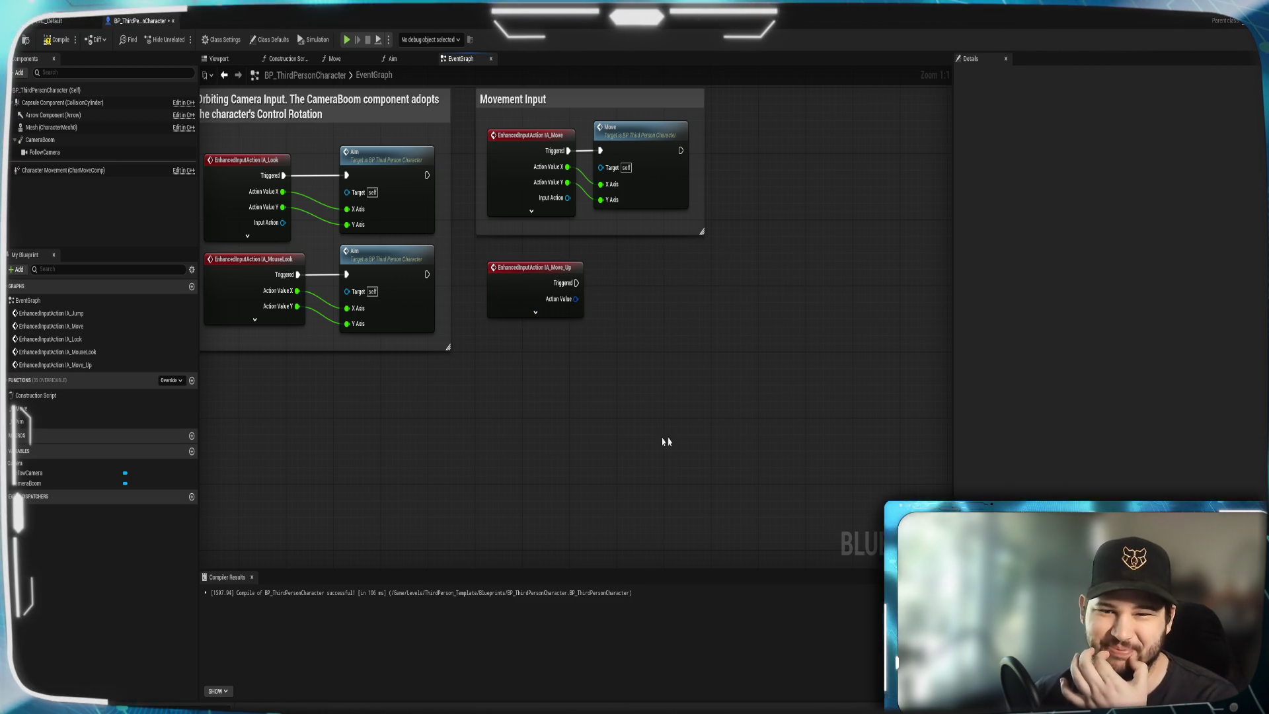
pyautogui.rightClick(542, 385)
pyautogui.write('i')
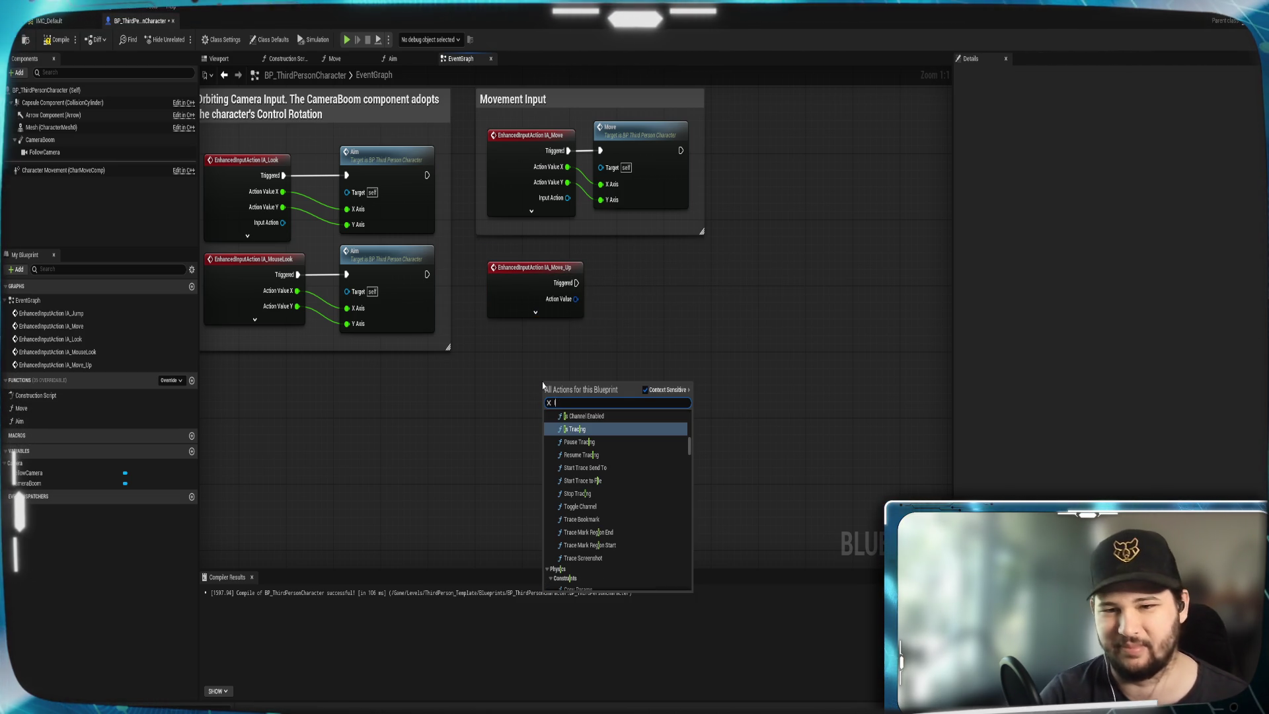
pyautogui.write('A_')
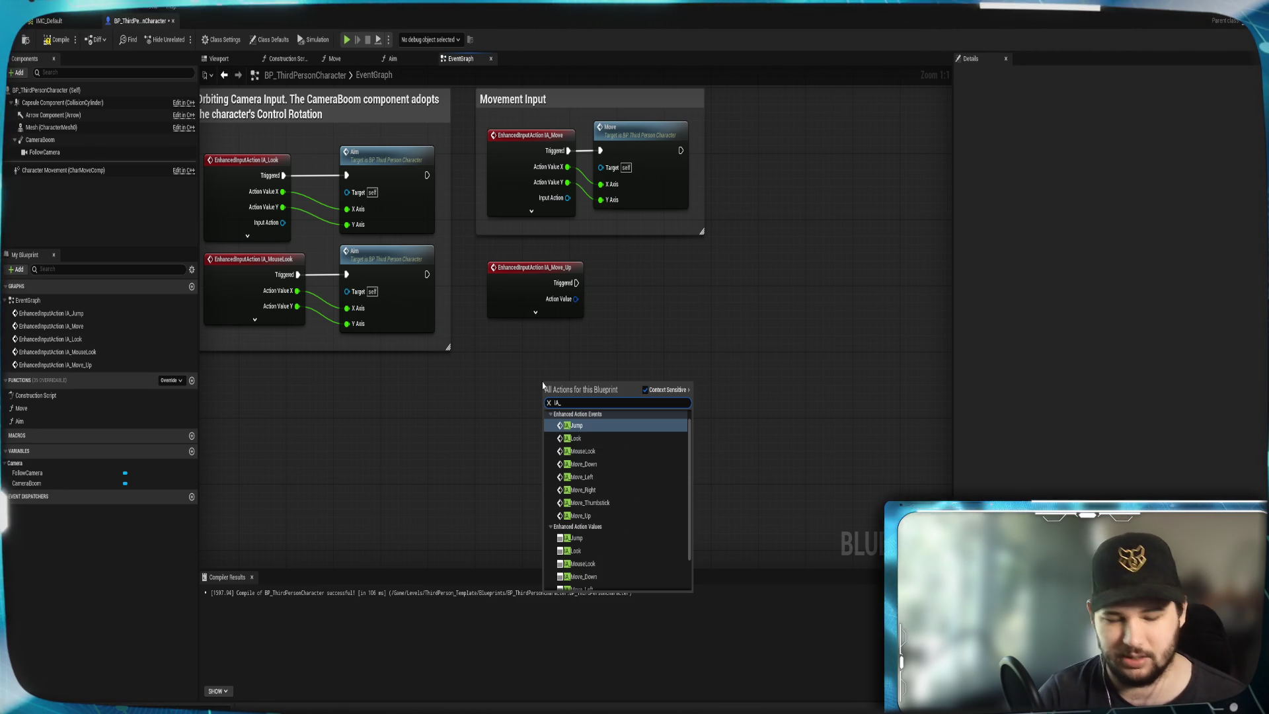
pyautogui.write('Move')
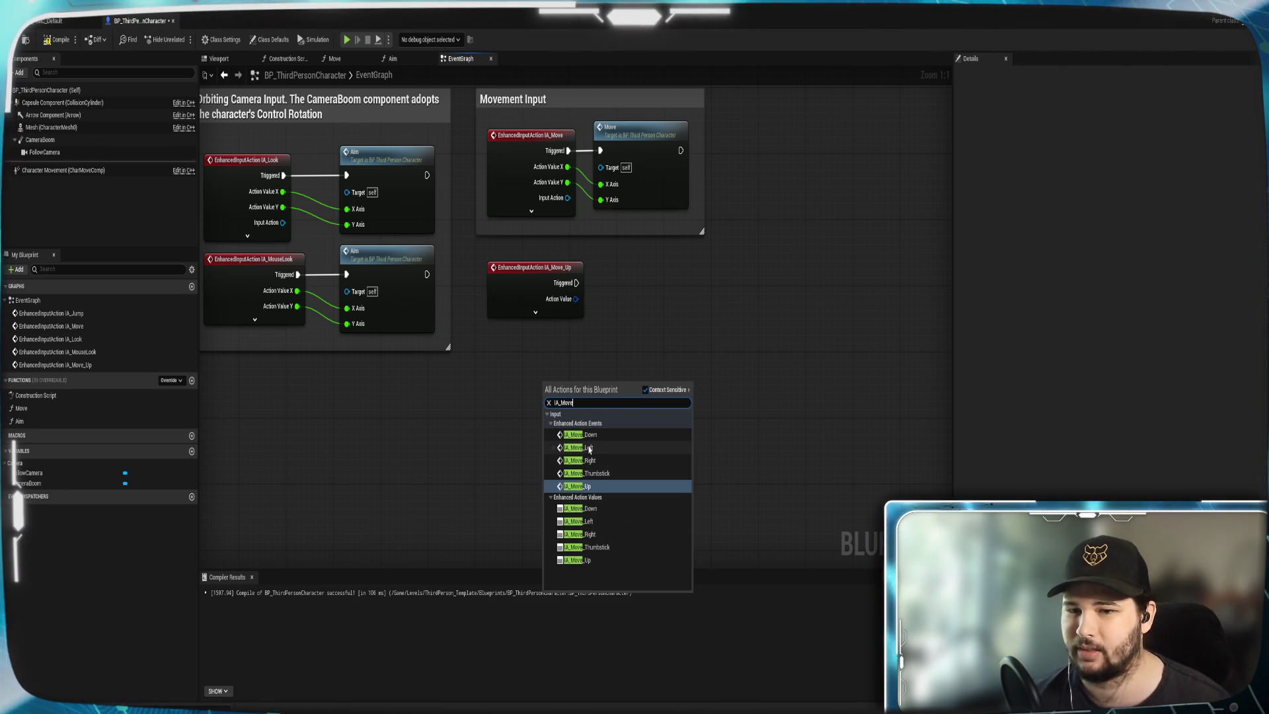
pyautogui.click(582, 434)
pyautogui.moveTo(559, 392)
pyautogui.mouseDown()
pyautogui.moveTo(506, 333)
pyautogui.moveTo(537, 334)
pyautogui.mouseUp()
pyautogui.click(513, 469)
# Add IA_Move_Right and IA_Move_Left event nodes into the same column.
pyautogui.rightClick(512, 467)
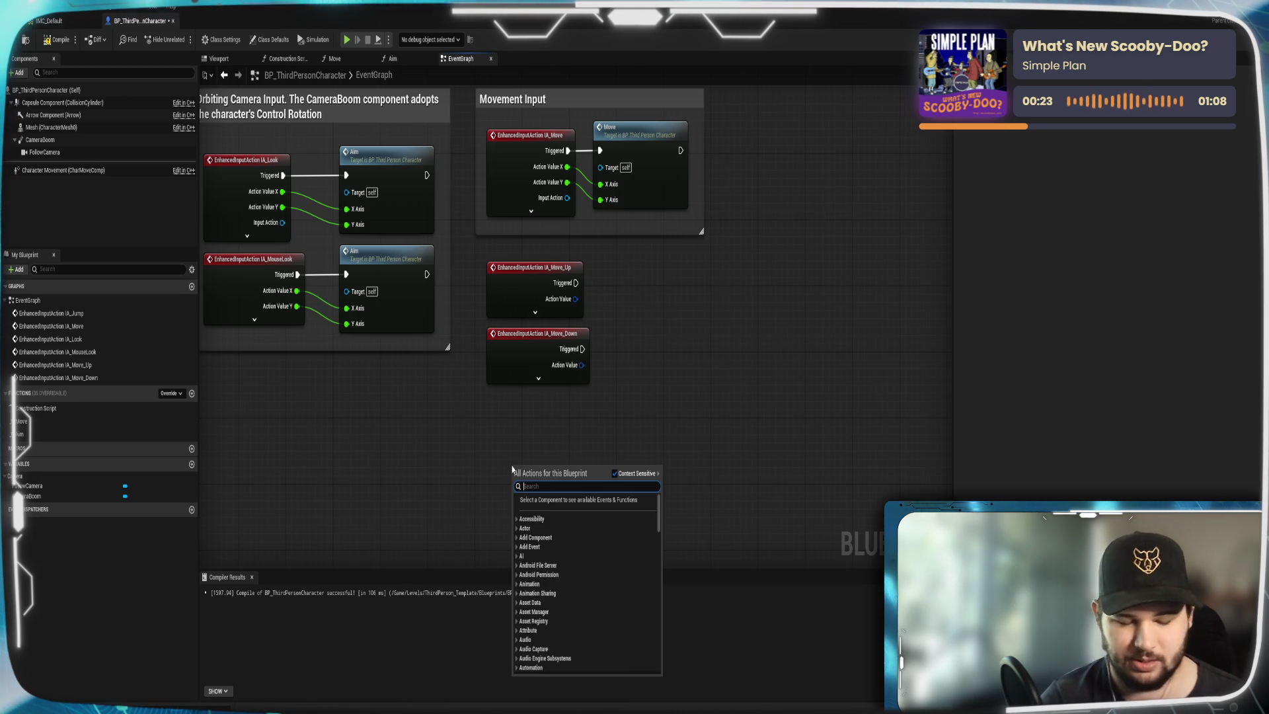
pyautogui.write('IA_Move')
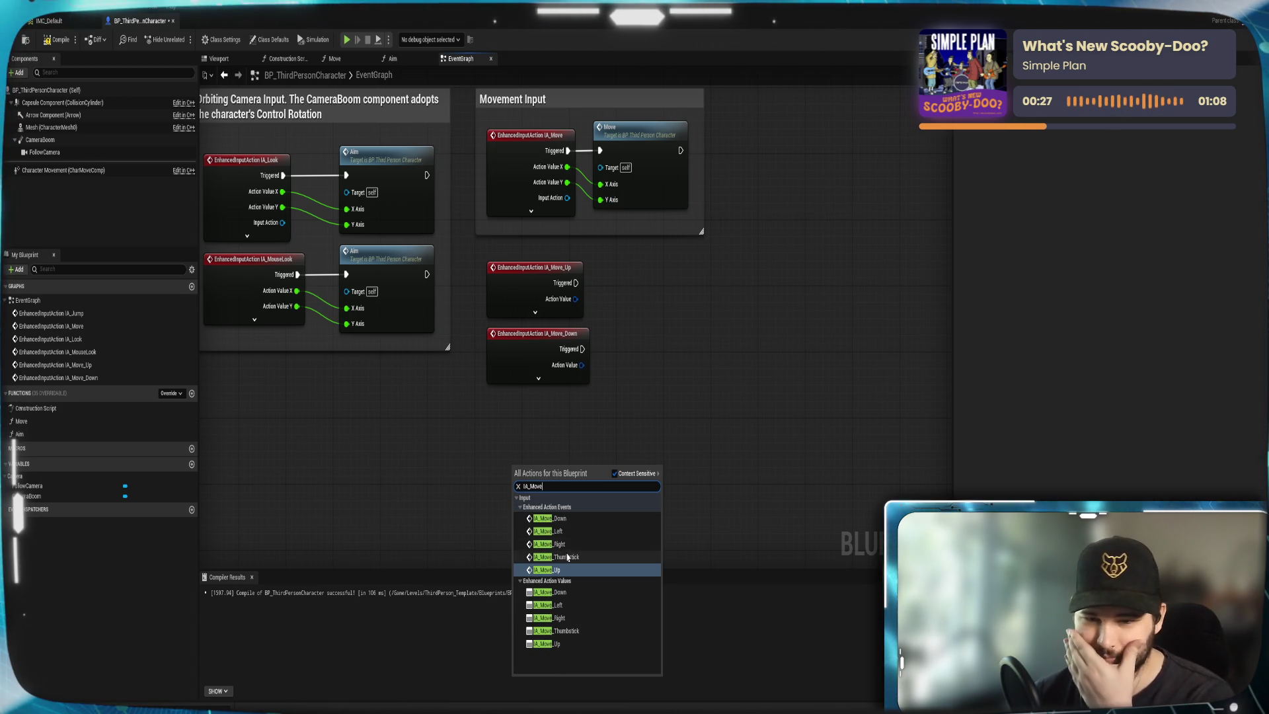
pyautogui.click(571, 544)
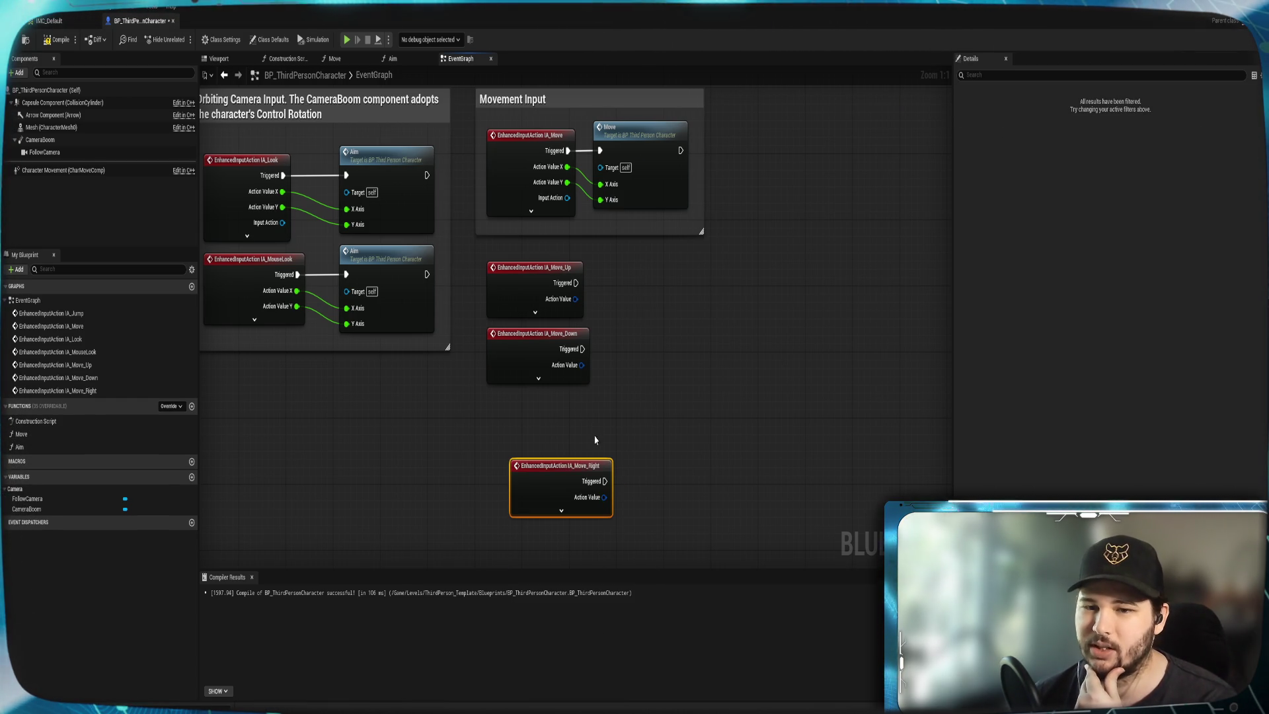
pyautogui.moveTo(571, 465)
pyautogui.mouseDown()
pyautogui.moveTo(541, 456)
pyautogui.moveTo(550, 469)
pyautogui.mouseUp()
pyautogui.click(697, 404)
pyautogui.rightClick(661, 398)
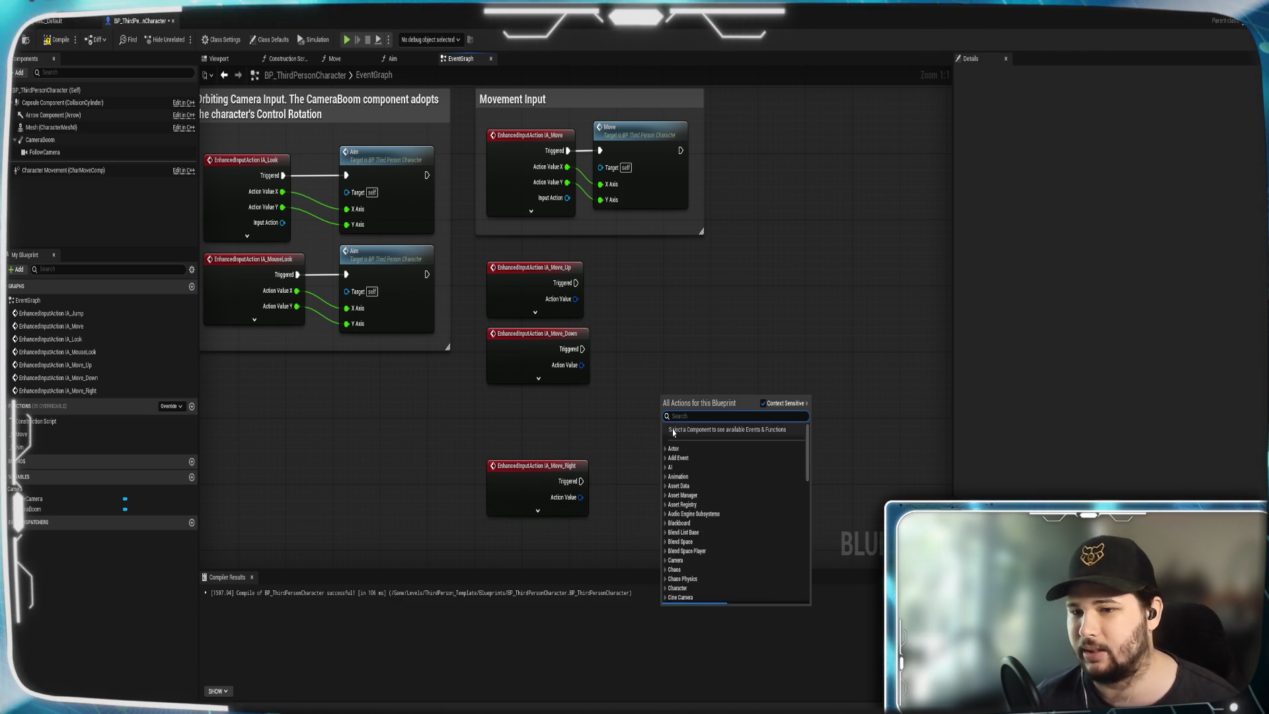
pyautogui.write('IA_Move')
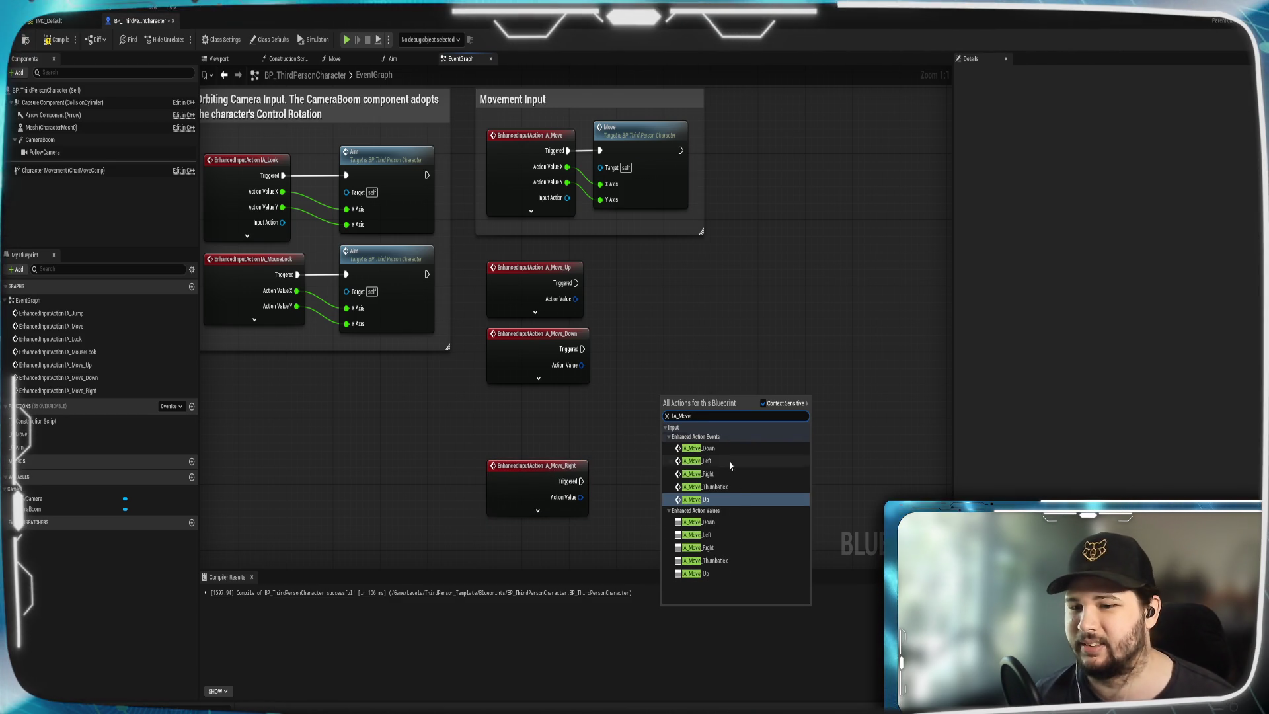
pyautogui.click(702, 461)
pyautogui.moveTo(703, 432); pyautogui.dragTo(533, 433)
pyautogui.click(665, 449)
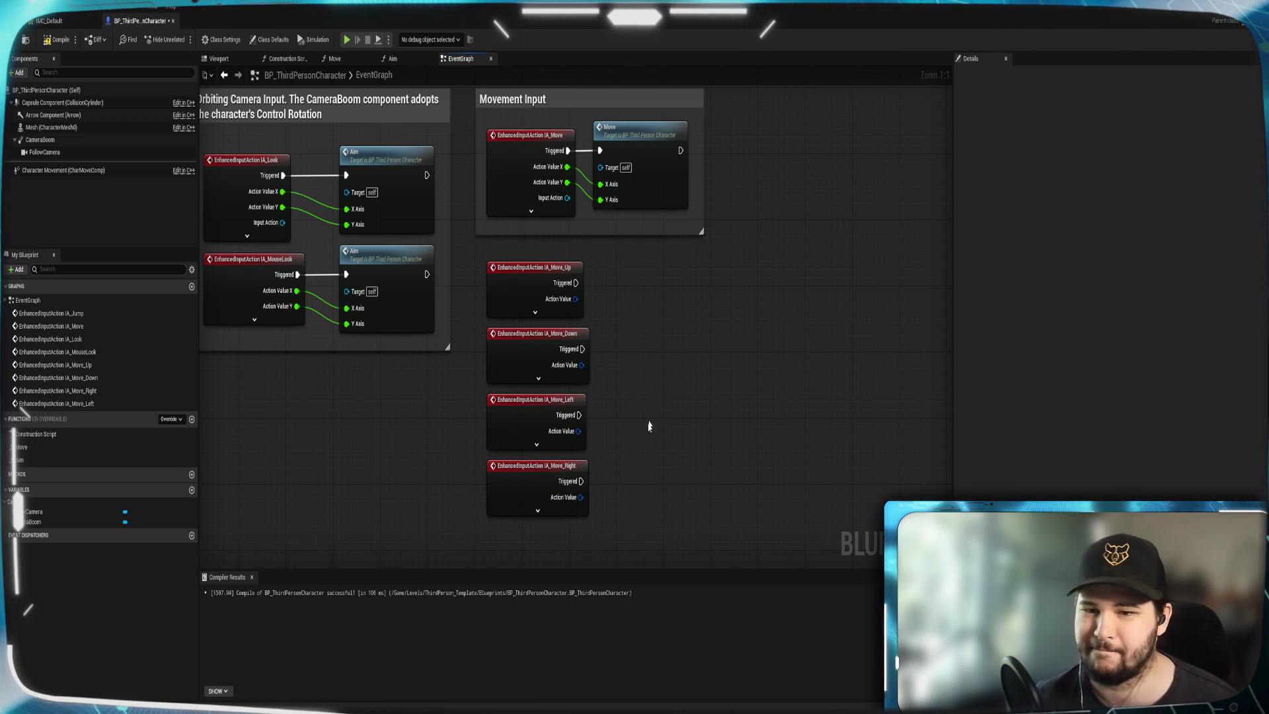
# Pan to free space and search IA_Move again to pick the IA_Move_Thumbstick event.
pyautogui.moveTo(646, 458)
pyautogui.mouseDown()
pyautogui.moveTo(632, 328)
pyautogui.moveTo(642, 401)
pyautogui.mouseUp()
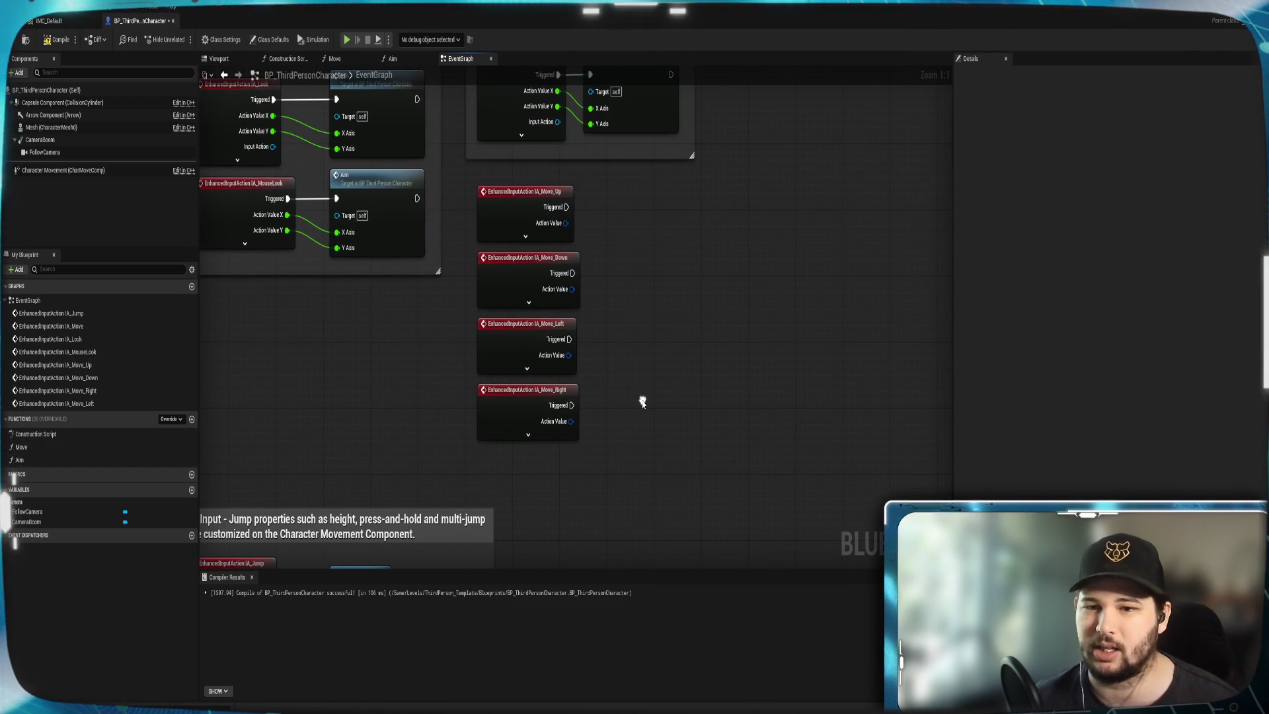
pyautogui.rightClick(642, 402)
pyautogui.write('IA_Move')
pyautogui.press('Up')
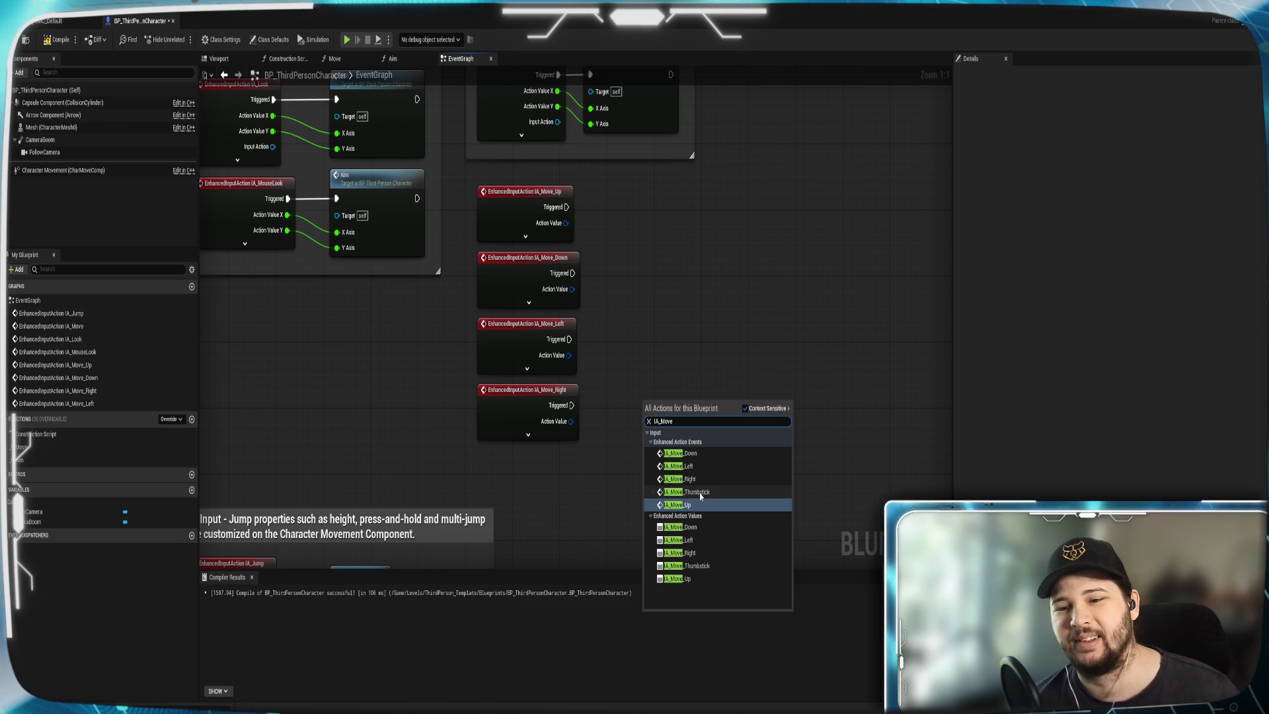